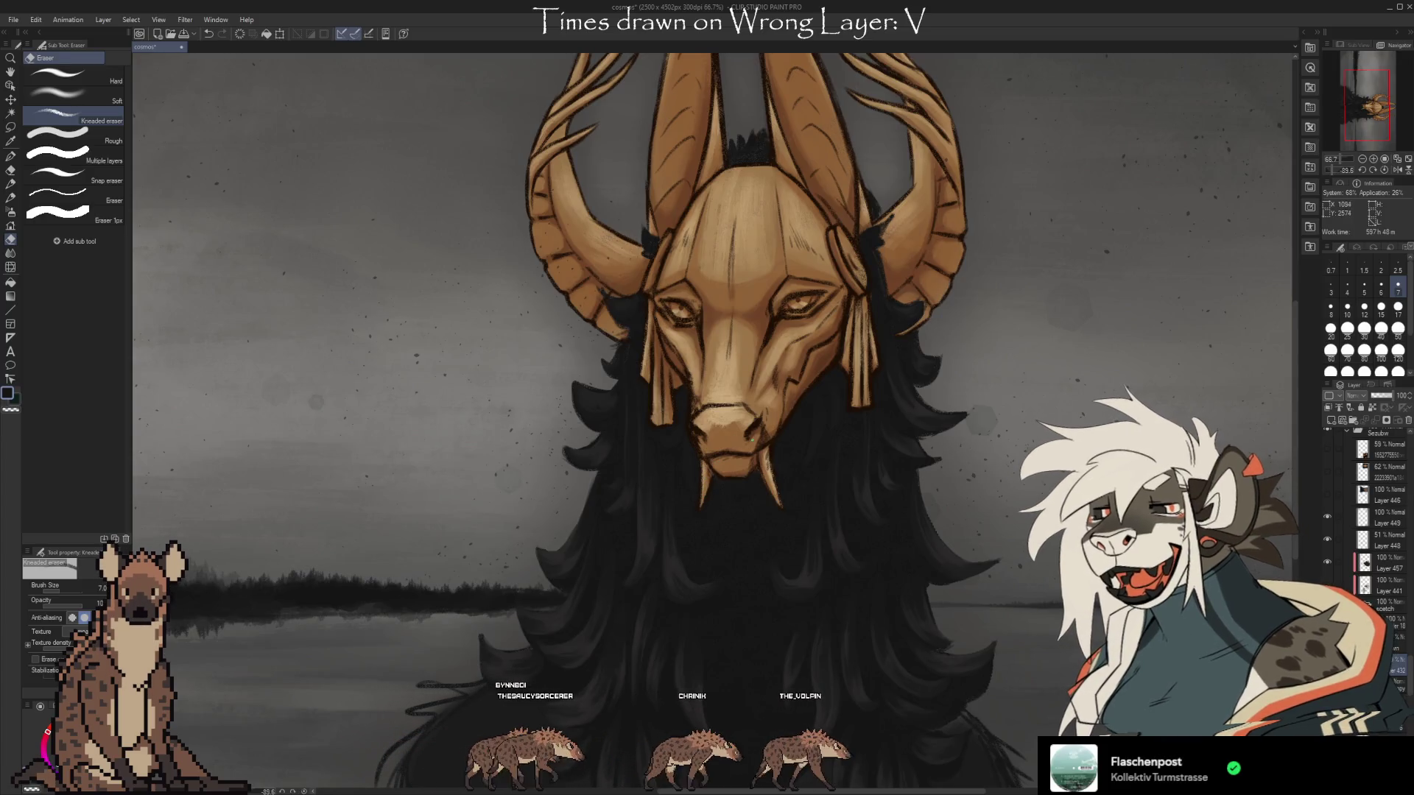
Switch between brush and eraser, then undo and redo to compare the face and horn line art.
{"action": "key", "text": "b"}
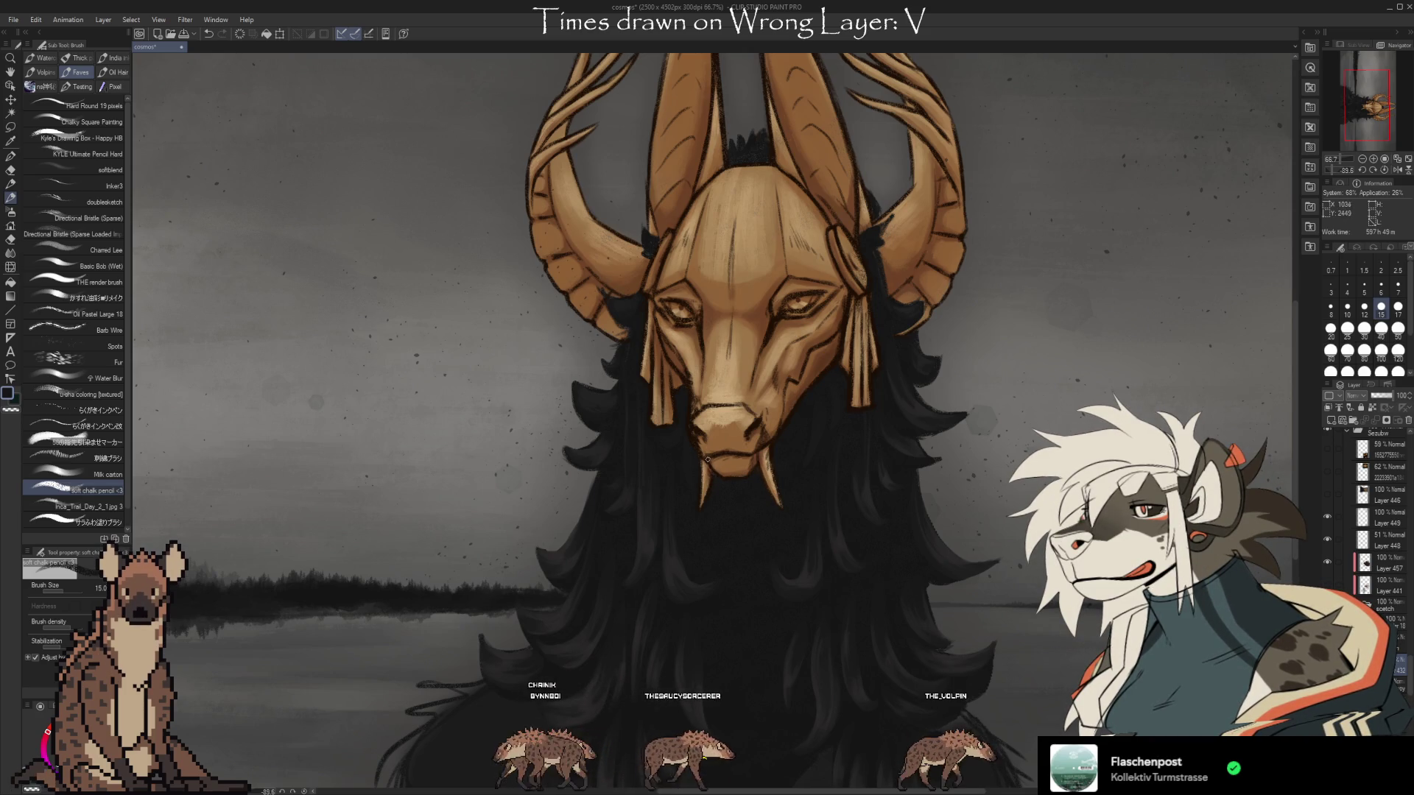
{"action": "scroll", "coordinate": [908, 351], "scroll_direction": "down", "scroll_amount": 3}
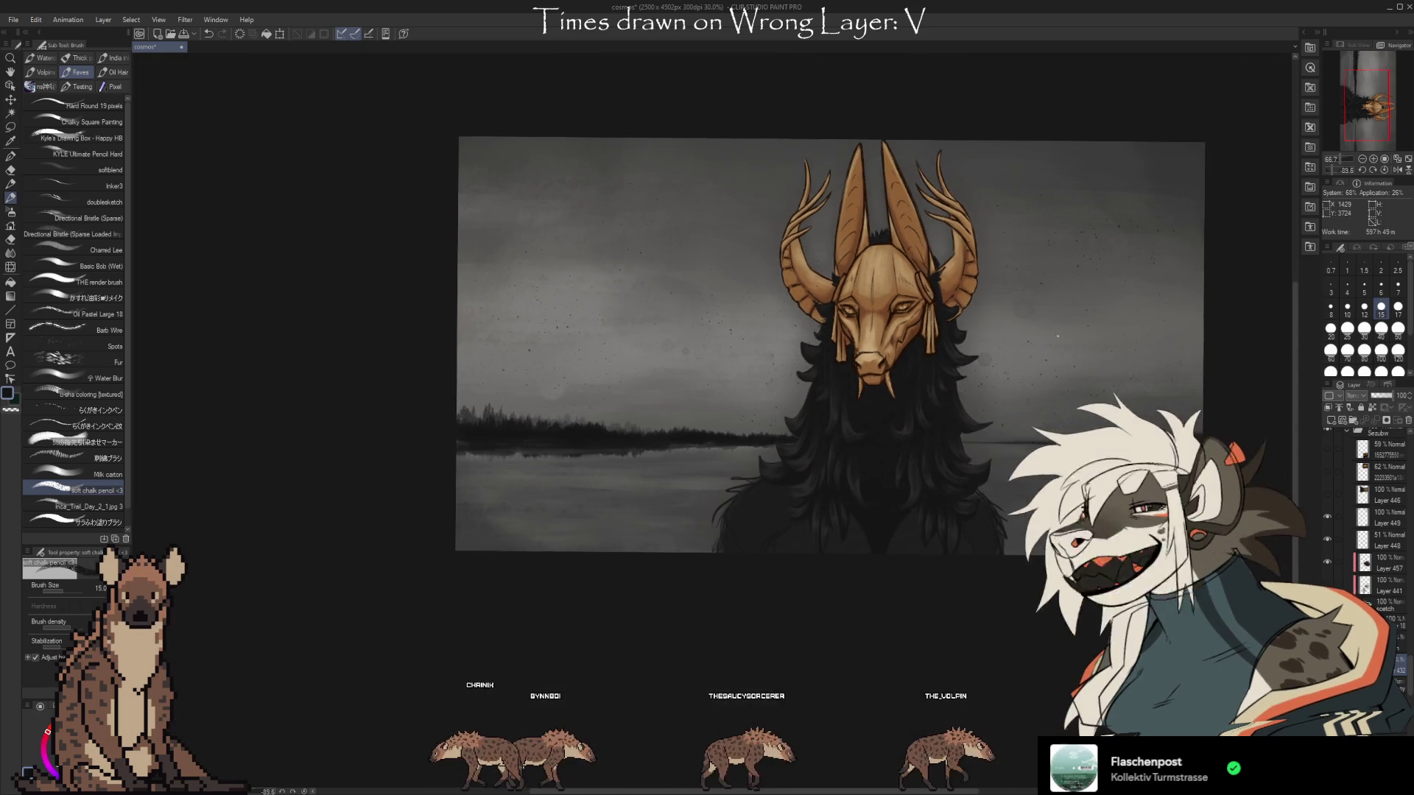
{"action": "scroll", "coordinate": [958, 414], "scroll_direction": "up", "scroll_amount": 3}
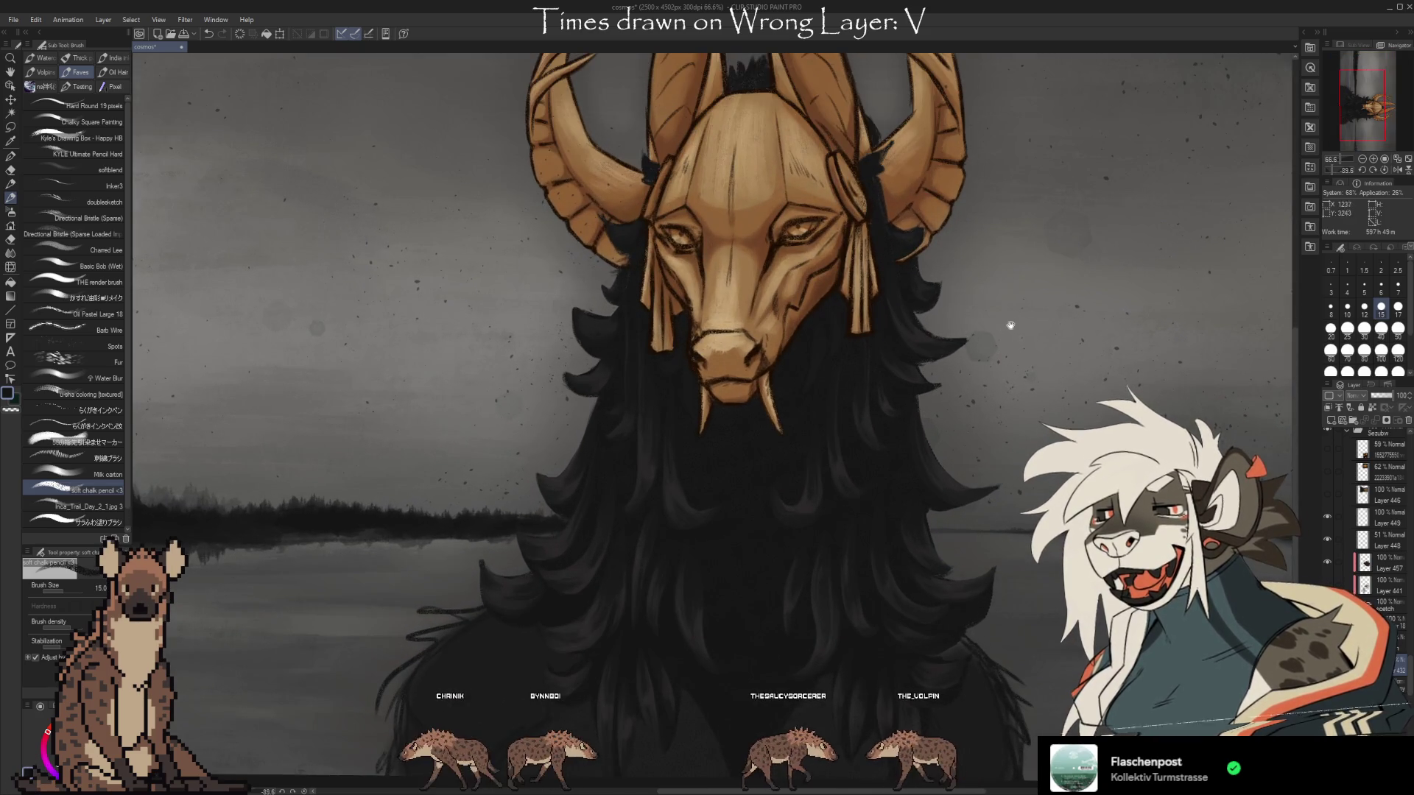
{"action": "scroll", "coordinate": [1003, 326], "scroll_direction": "up", "scroll_amount": 5}
{"action": "key", "text": "e"}
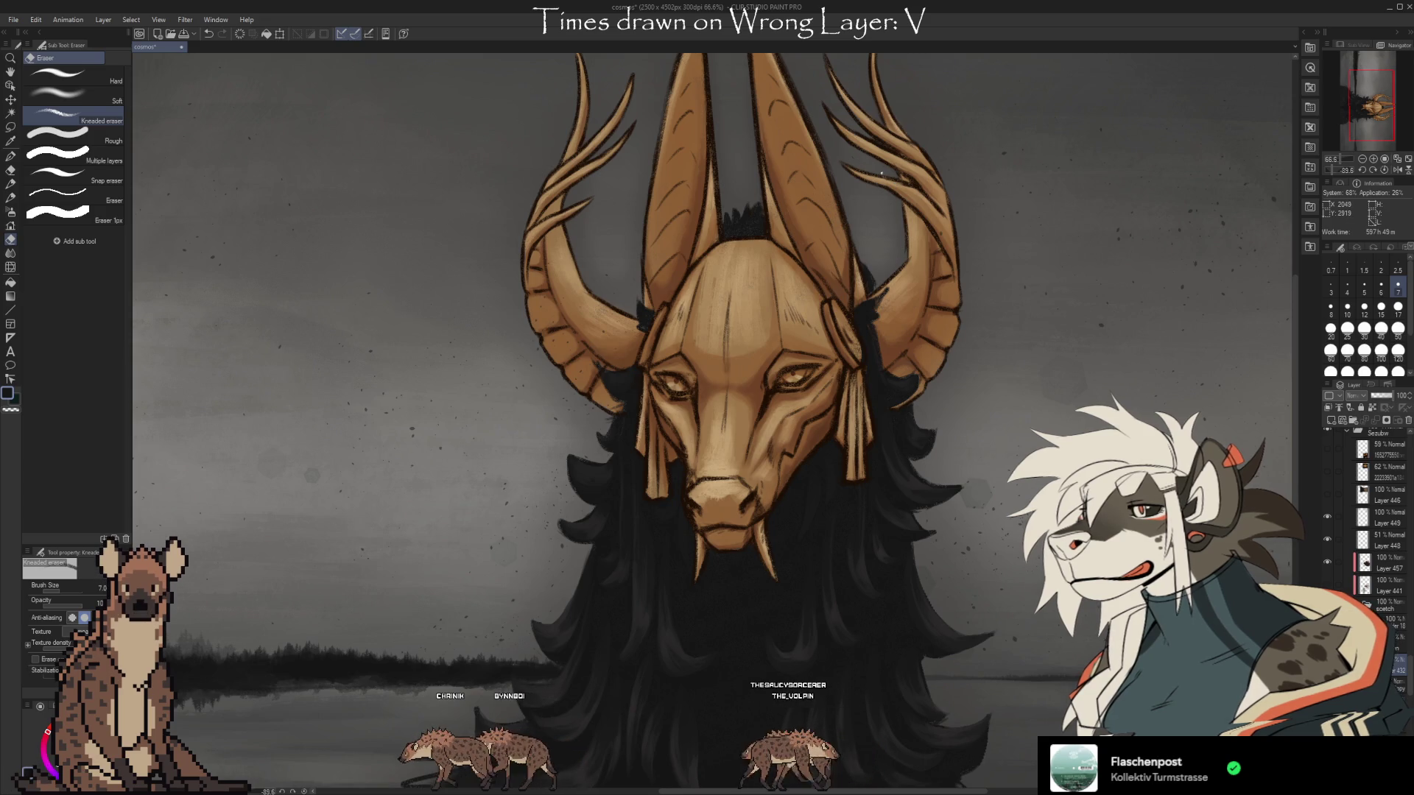
{"action": "key", "text": "ctrl+z"}
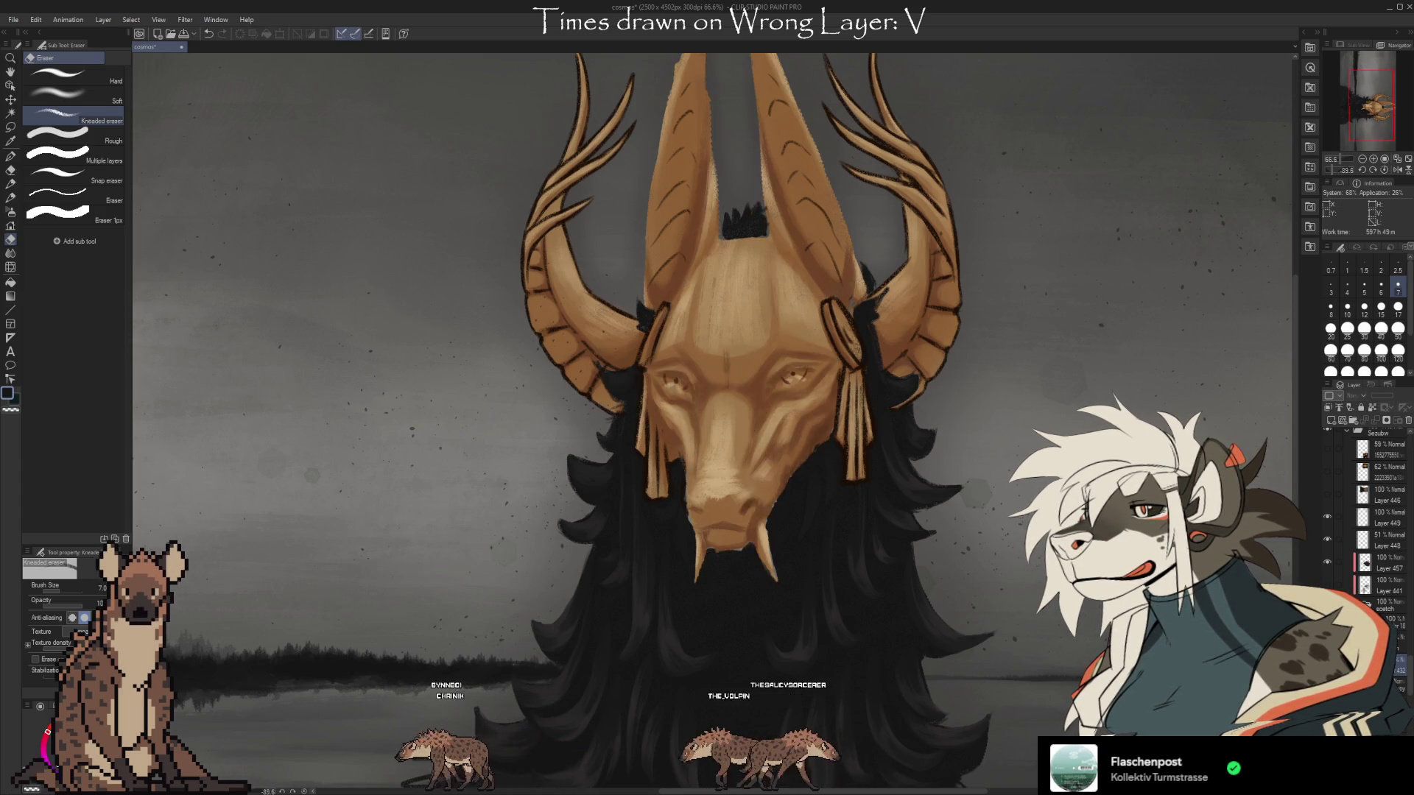
{"action": "key", "text": "ctrl+y"}
{"action": "key", "text": "ctrl+y"}
{"action": "key", "text": "ctrl+y"}
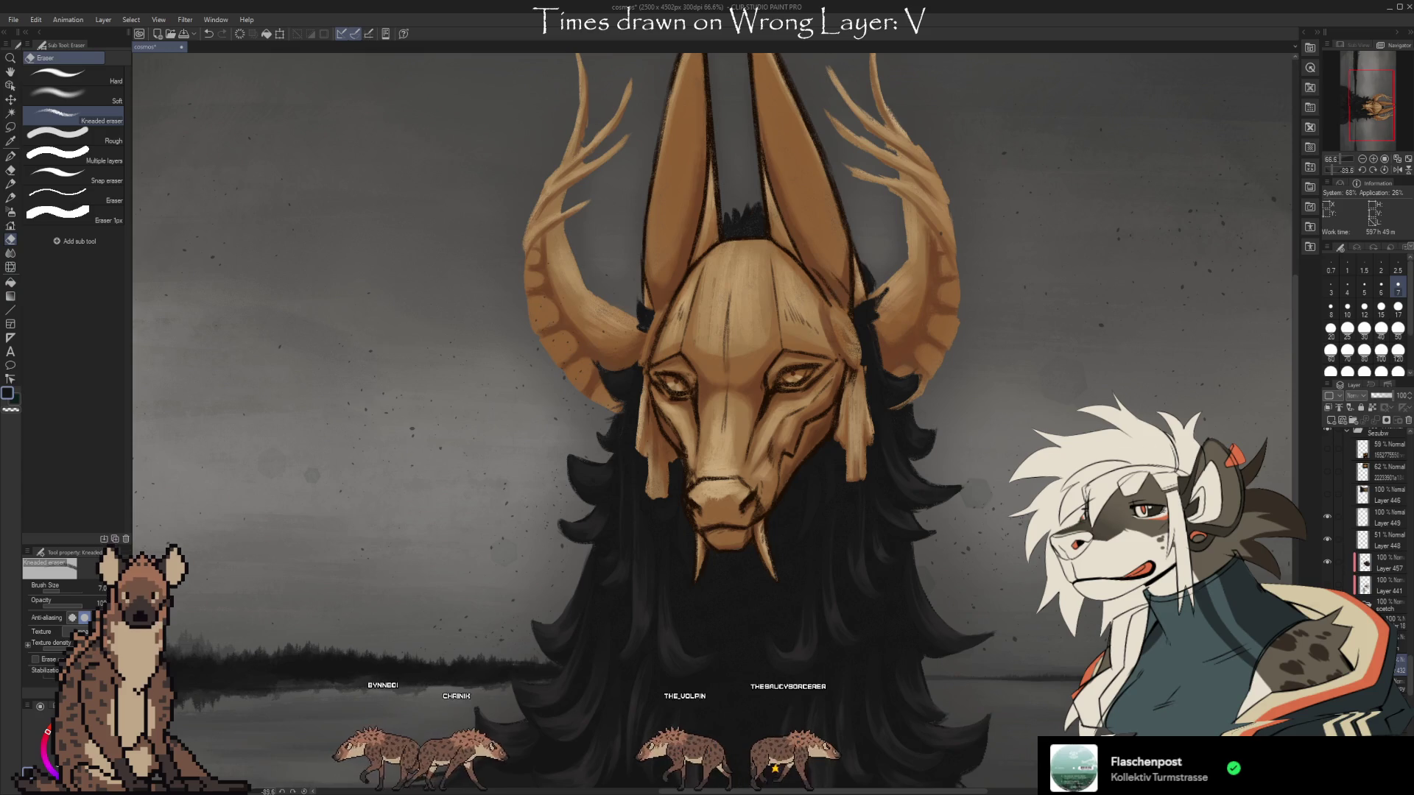
{"action": "key", "text": "ctrl+y"}
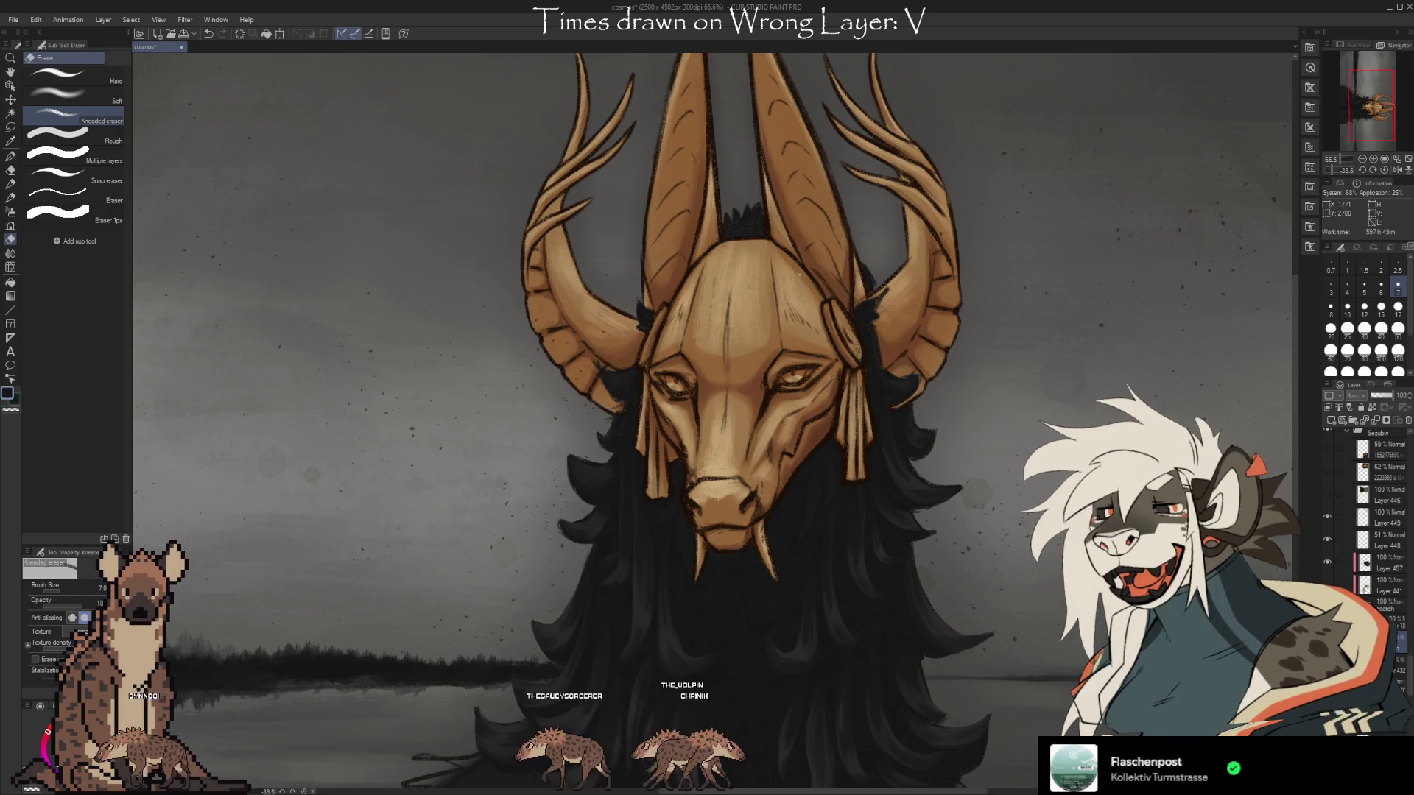
Zoom and pan to centre the masked face and shift the painting left in view.
{"action": "scroll", "coordinate": [800, 274], "scroll_direction": "down", "scroll_amount": 2}
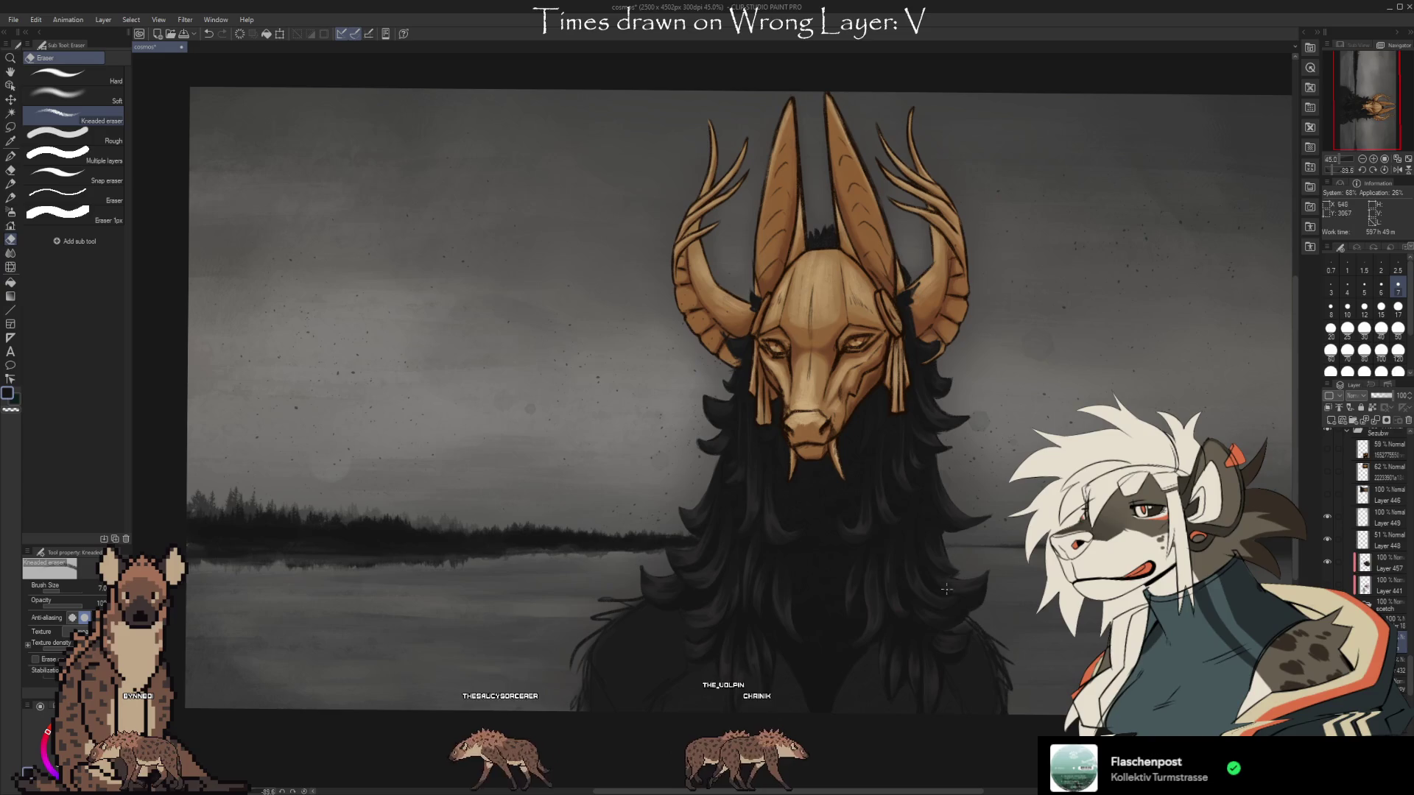
{"action": "scroll", "coordinate": [832, 668], "scroll_direction": "up", "scroll_amount": 4}
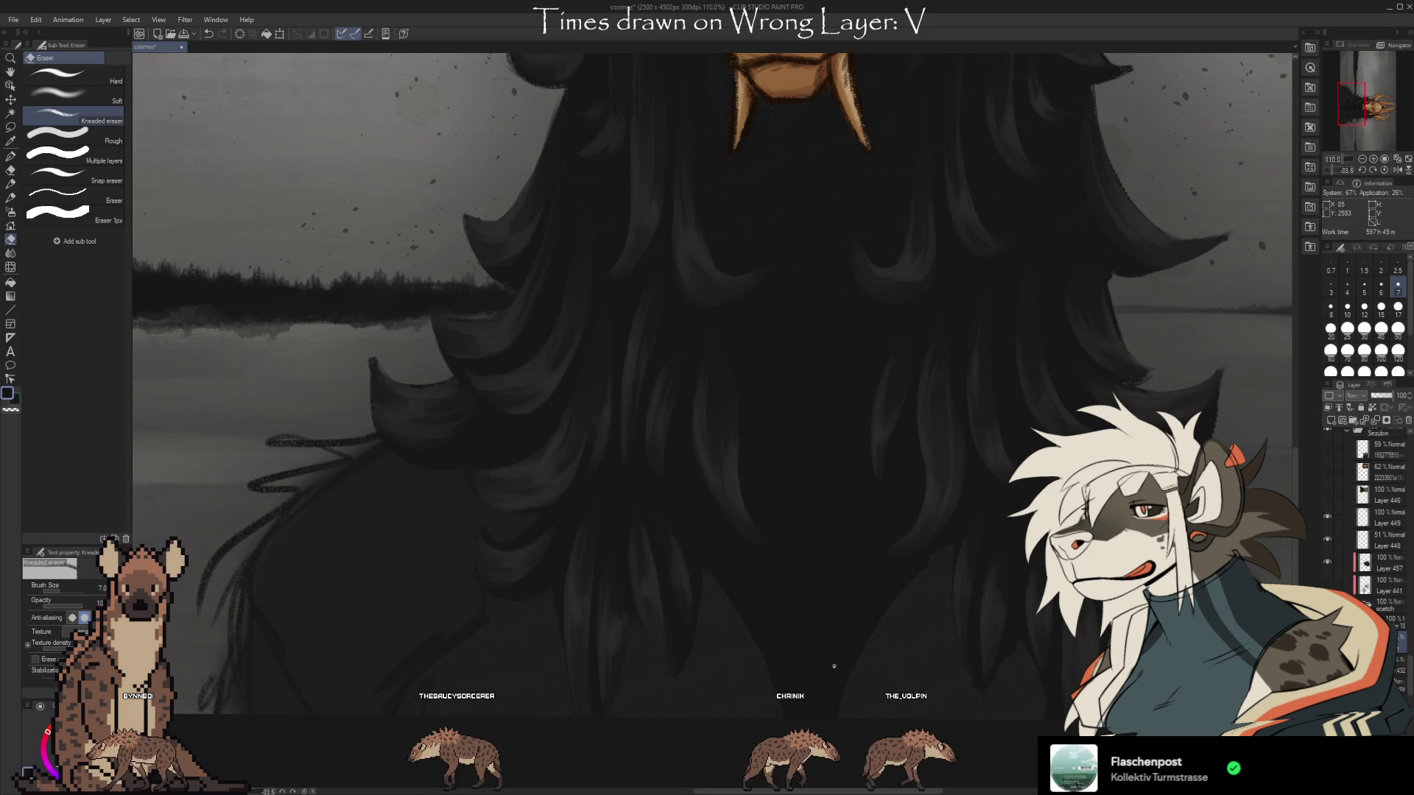
{"action": "scroll", "coordinate": [824, 668], "scroll_direction": "down", "scroll_amount": 2}
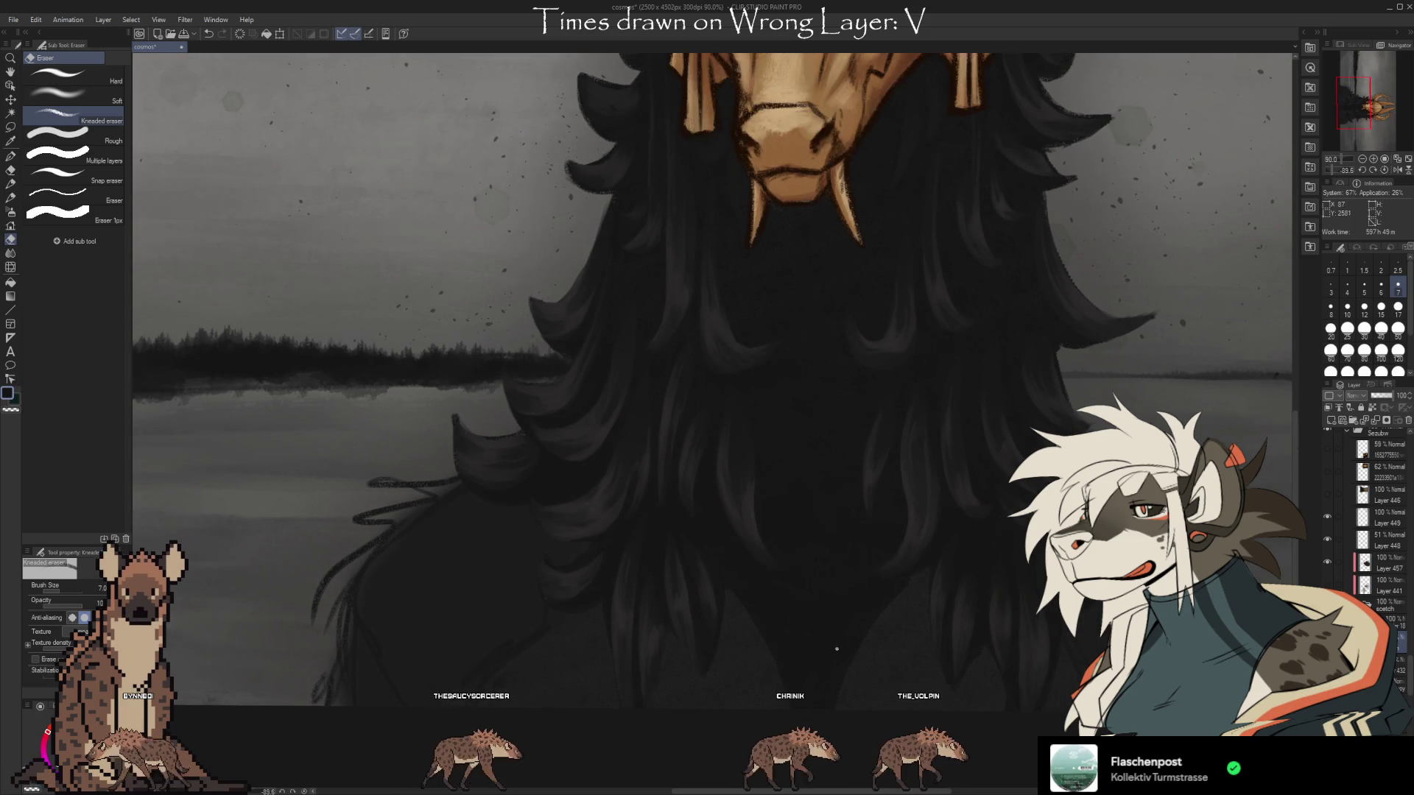
{"action": "left_click_drag", "start_coordinate": [879, 563], "coordinate": [1005, 648]}
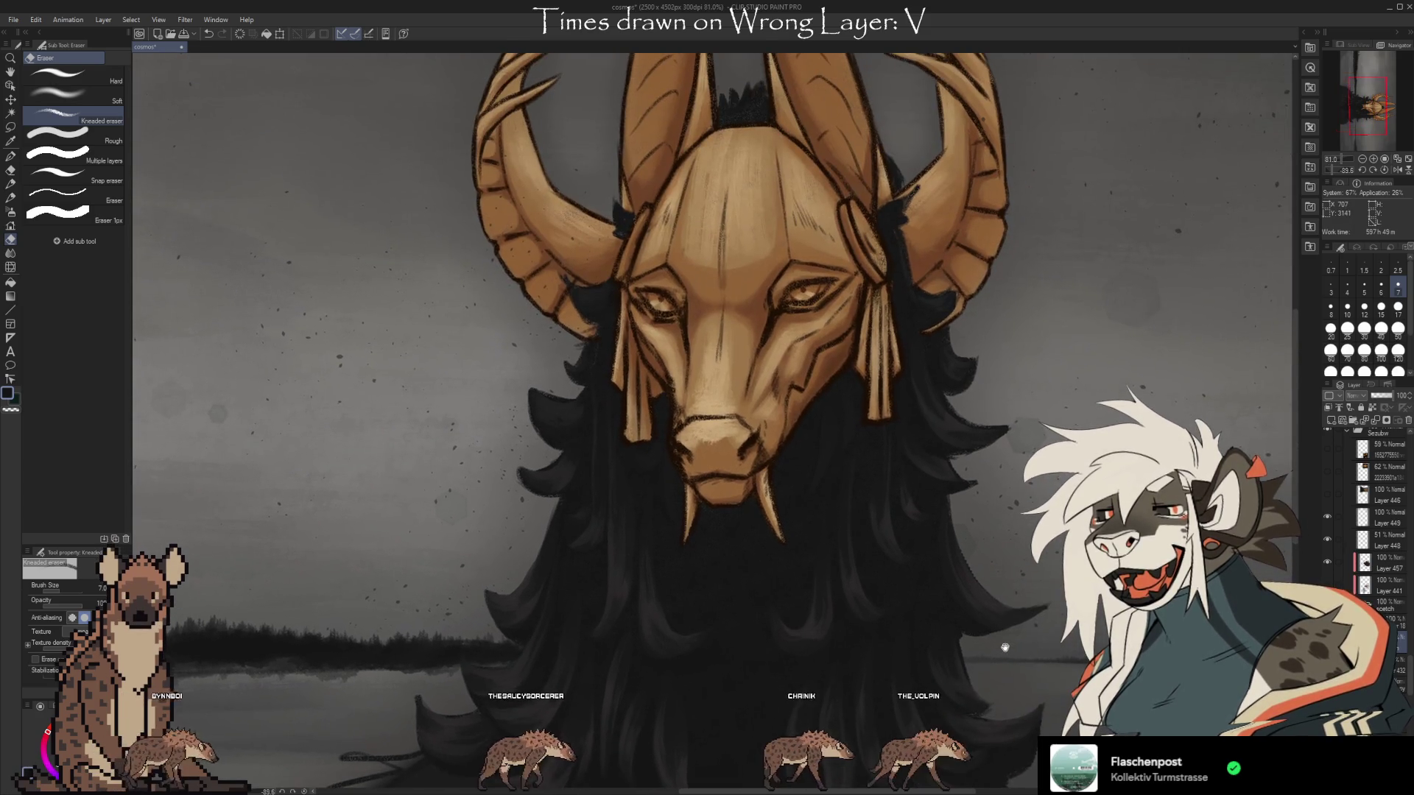
{"action": "scroll", "coordinate": [1005, 647], "scroll_direction": "down", "scroll_amount": 5}
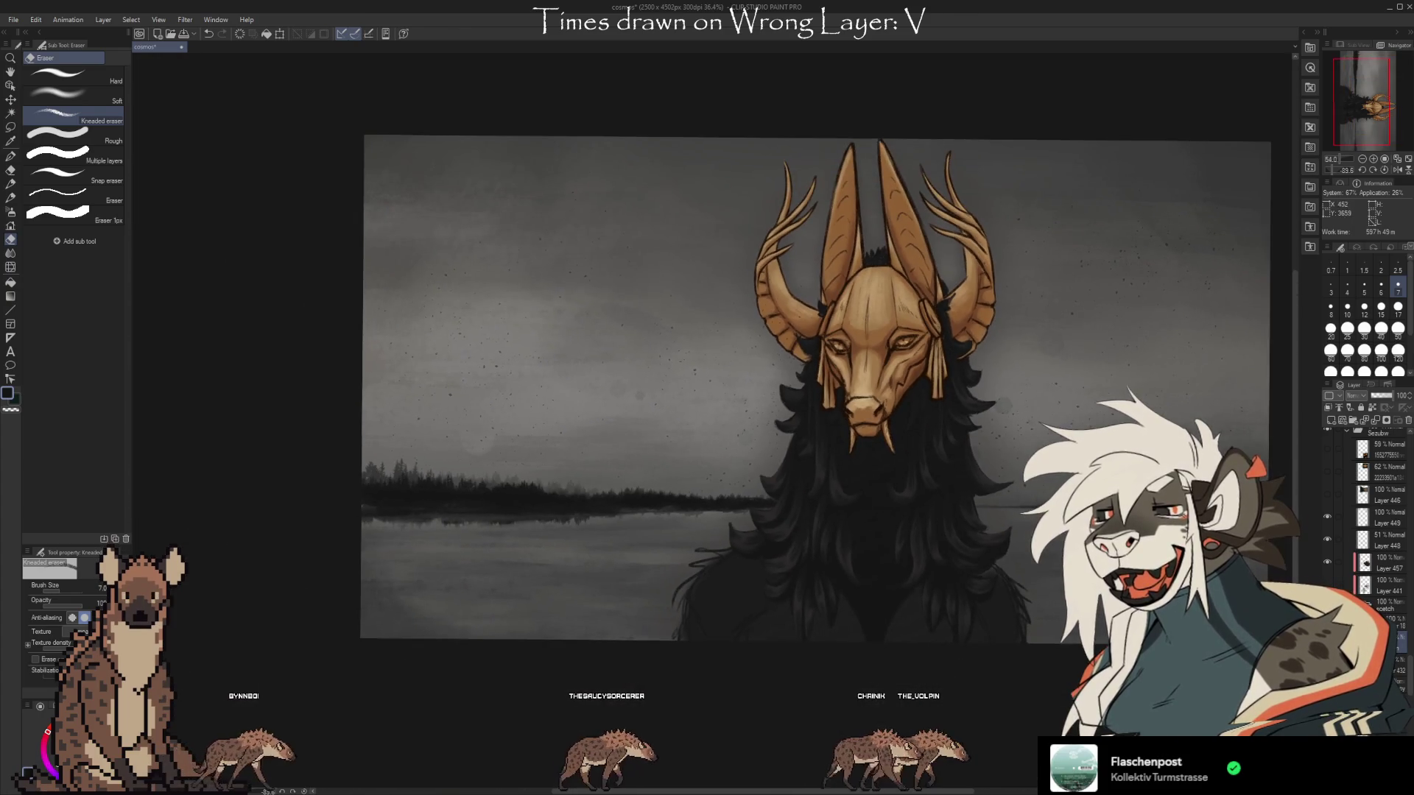
{"action": "left_click_drag", "start_coordinate": [1005, 647], "coordinate": [891, 629]}
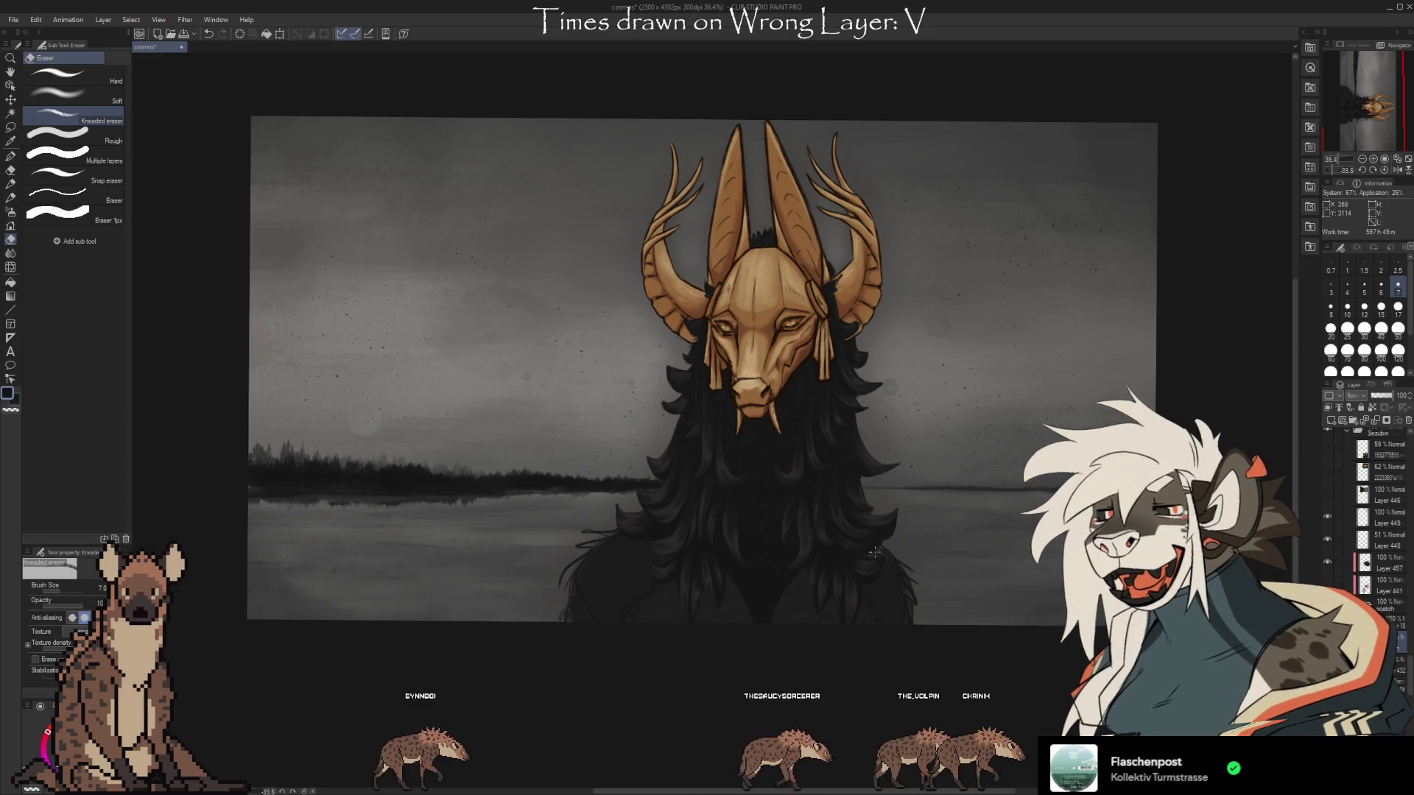
{"action": "scroll", "coordinate": [874, 551], "scroll_direction": "up", "scroll_amount": 2}
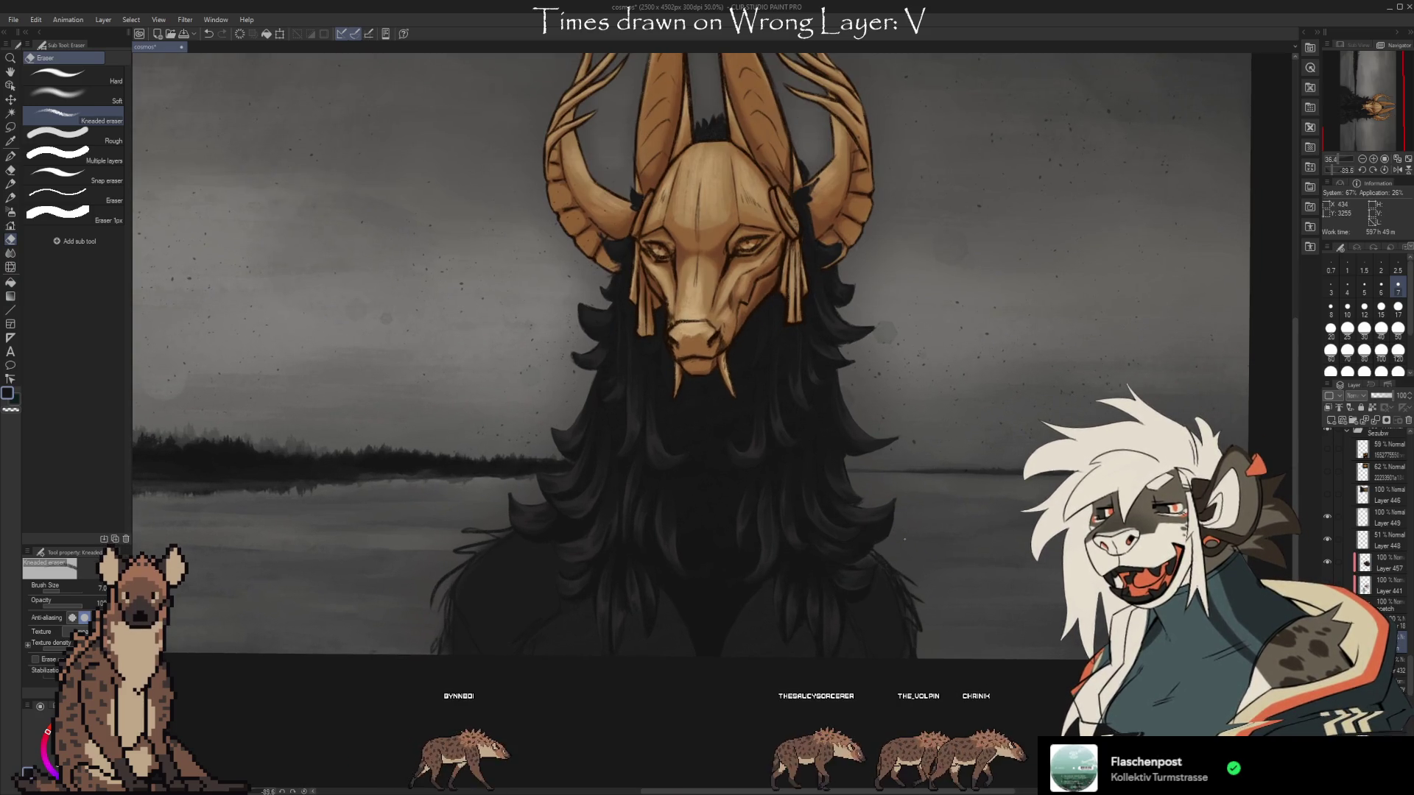
{"action": "scroll", "coordinate": [967, 549], "scroll_direction": "up", "scroll_amount": 1}
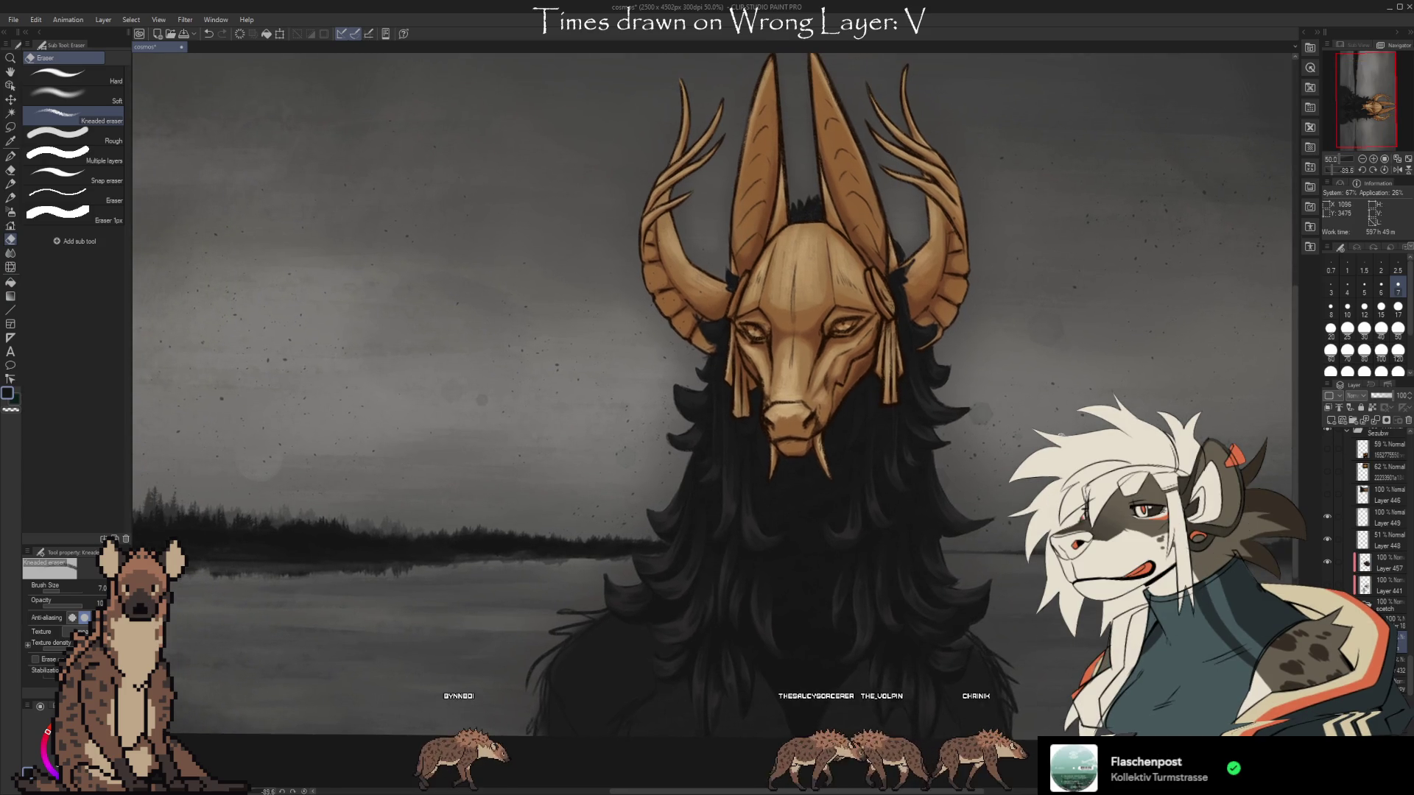
{"action": "scroll", "coordinate": [967, 549], "scroll_direction": "down", "scroll_amount": 1}
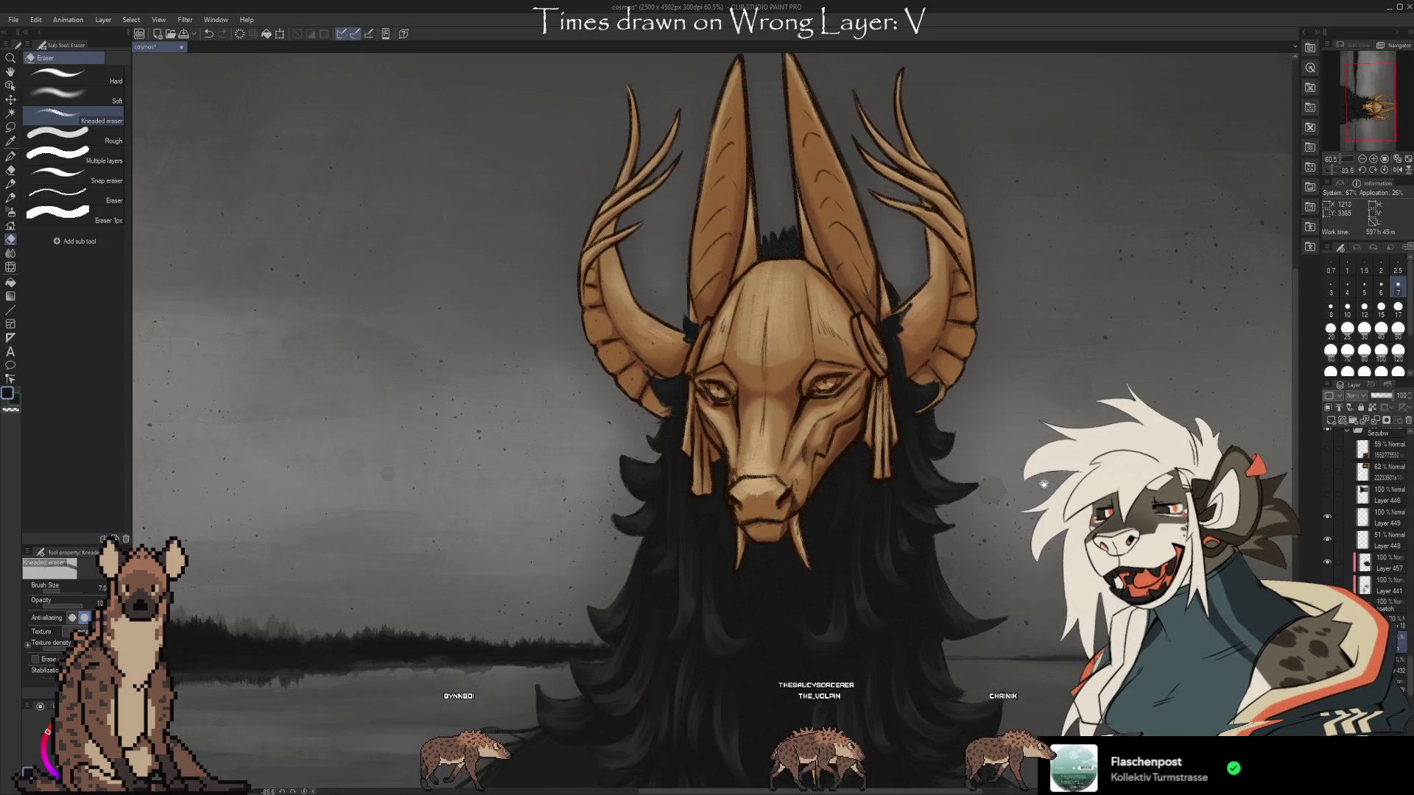
{"action": "scroll", "coordinate": [712, 412], "scroll_direction": "down", "scroll_amount": 1}
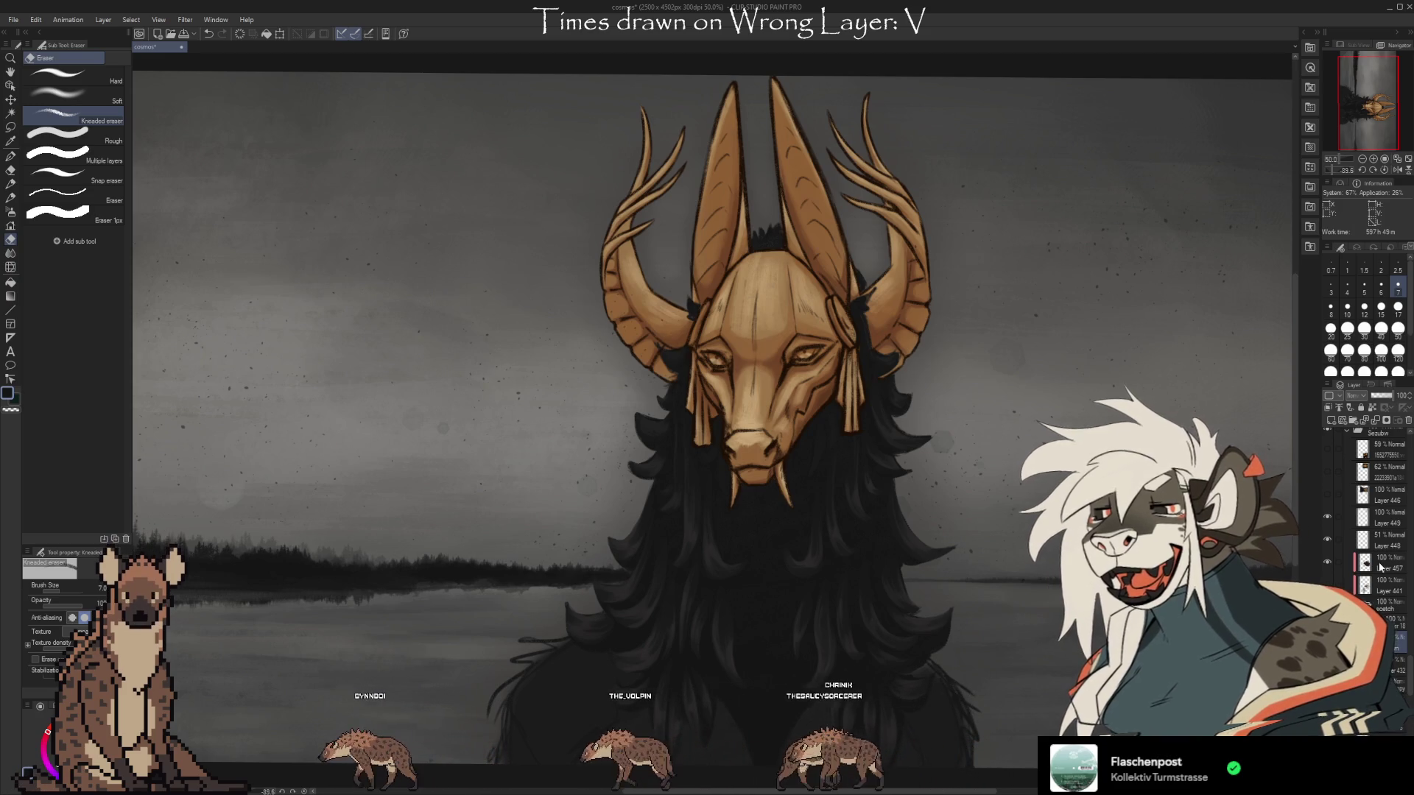
Select Layer 457 as the working layer and reposition the view around the mask.
{"action": "left_click", "coordinate": [1324, 559]}
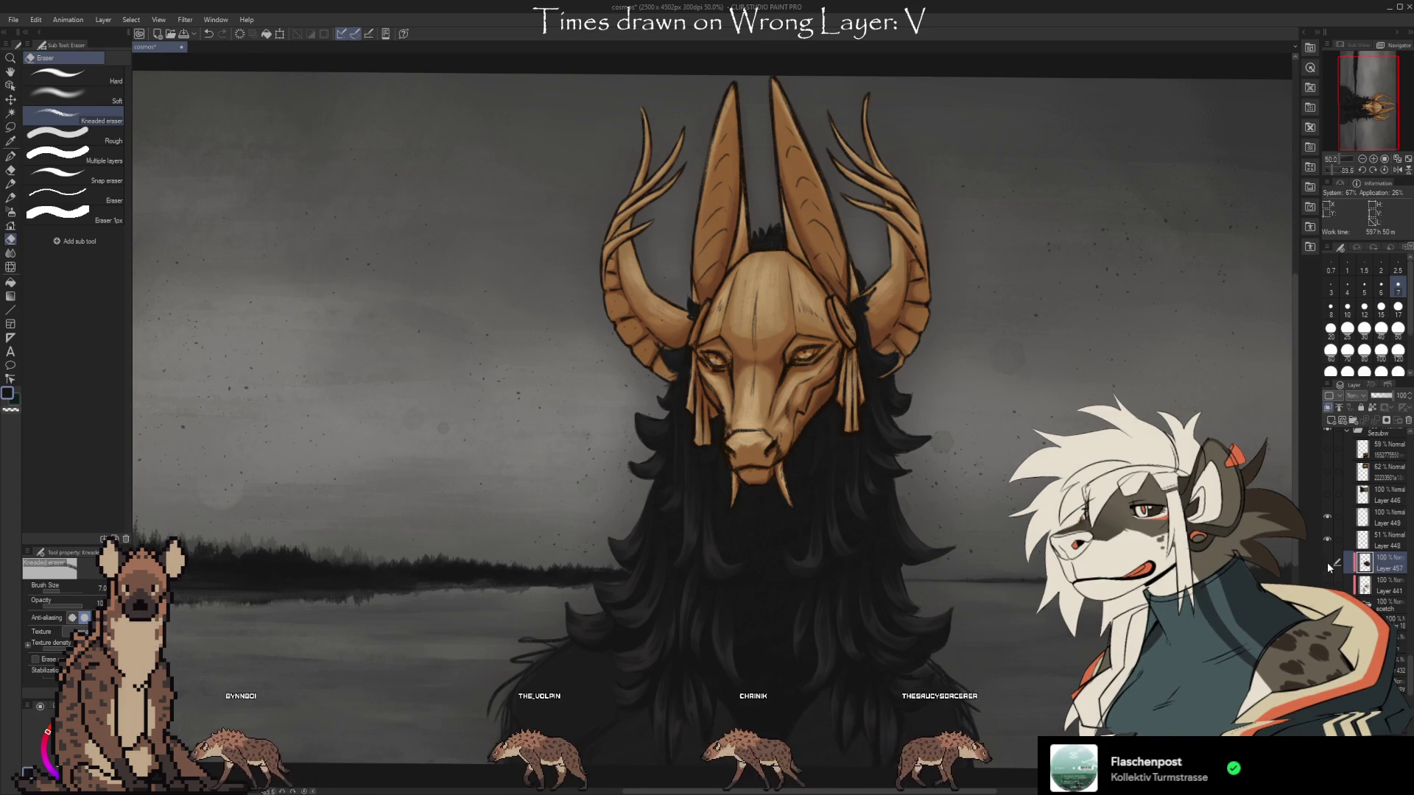
{"action": "scroll", "coordinate": [853, 256], "scroll_direction": "down", "scroll_amount": 3}
{"action": "scroll", "coordinate": [852, 257], "scroll_direction": "up", "scroll_amount": 2}
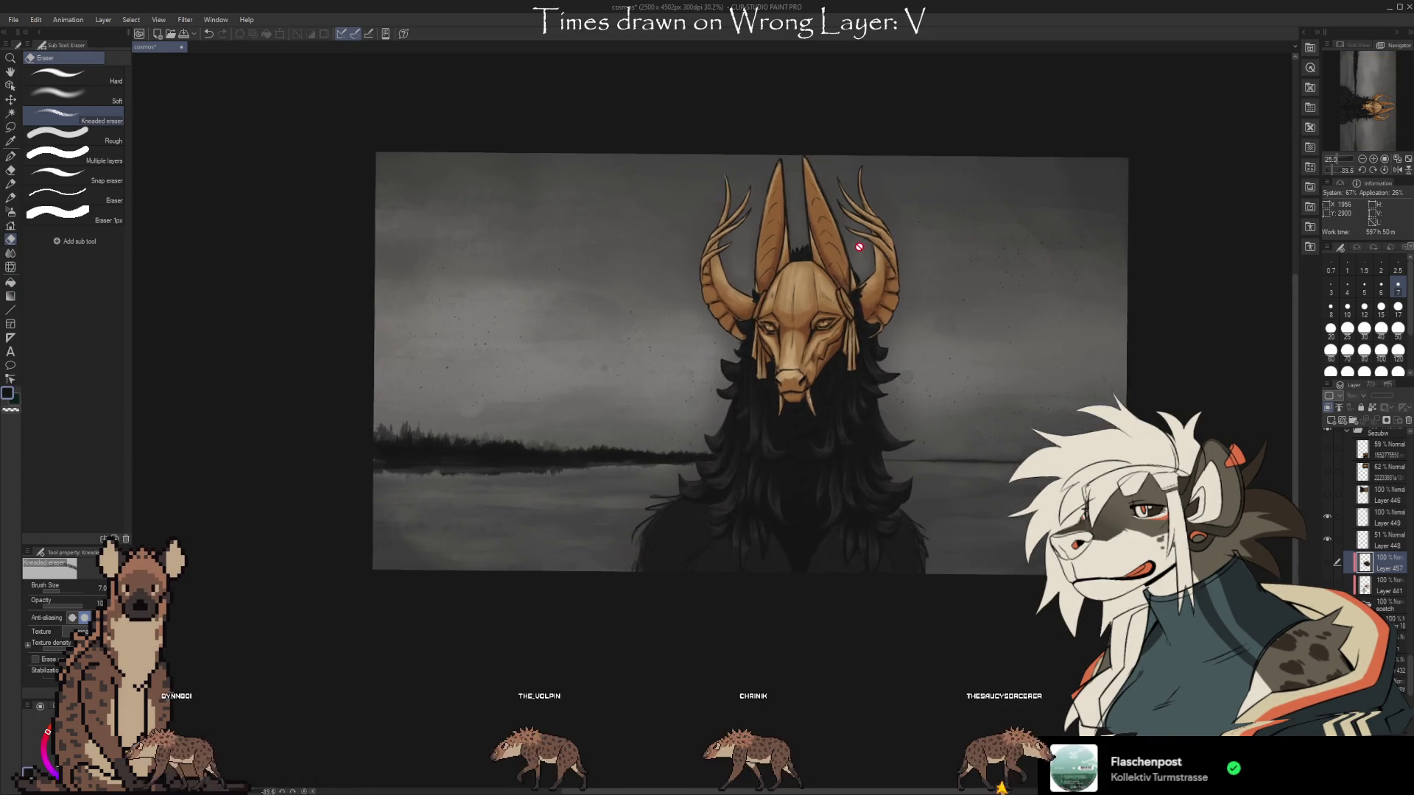
{"action": "scroll", "coordinate": [852, 257], "scroll_direction": "up", "scroll_amount": 4}
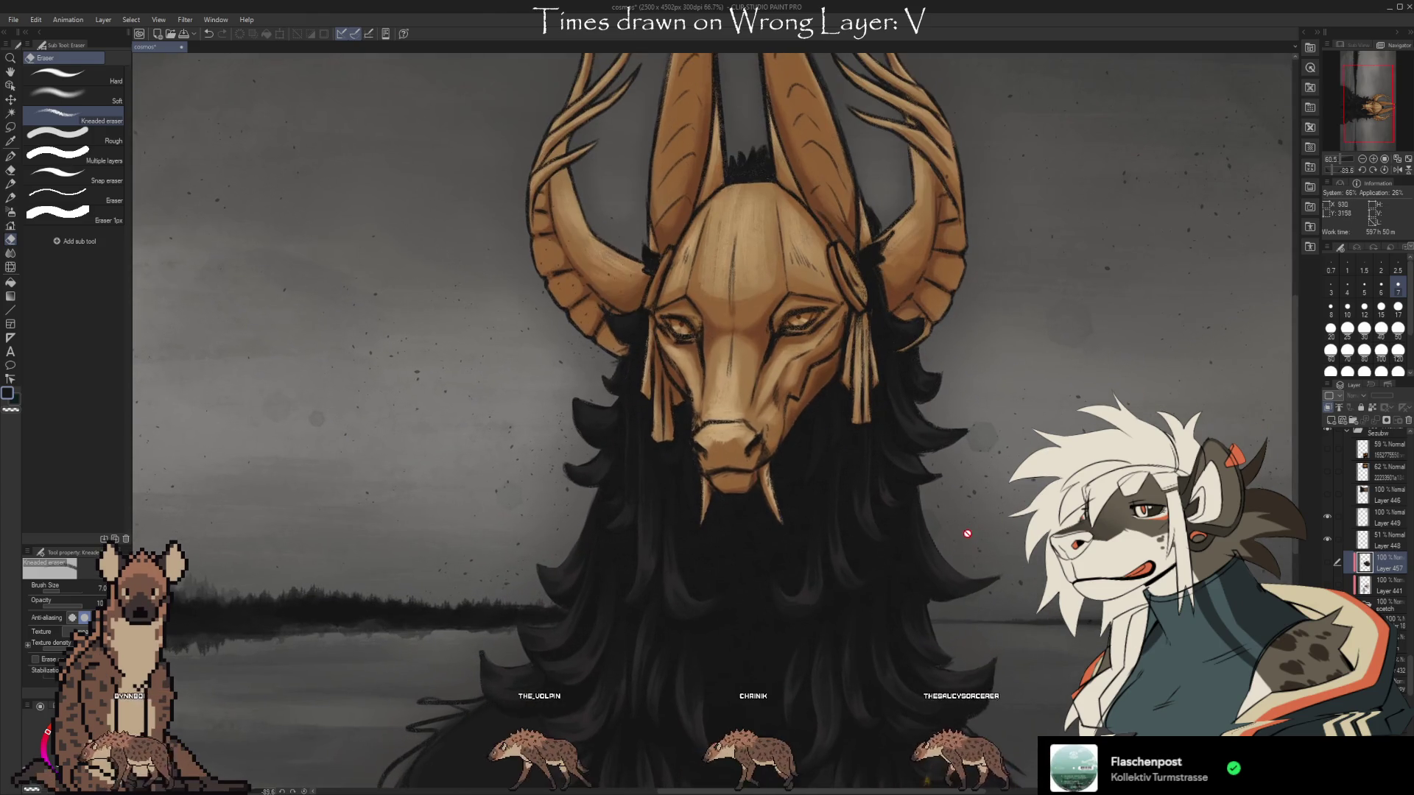
{"action": "left_click_drag", "start_coordinate": [736, 368], "coordinate": [765, 441]}
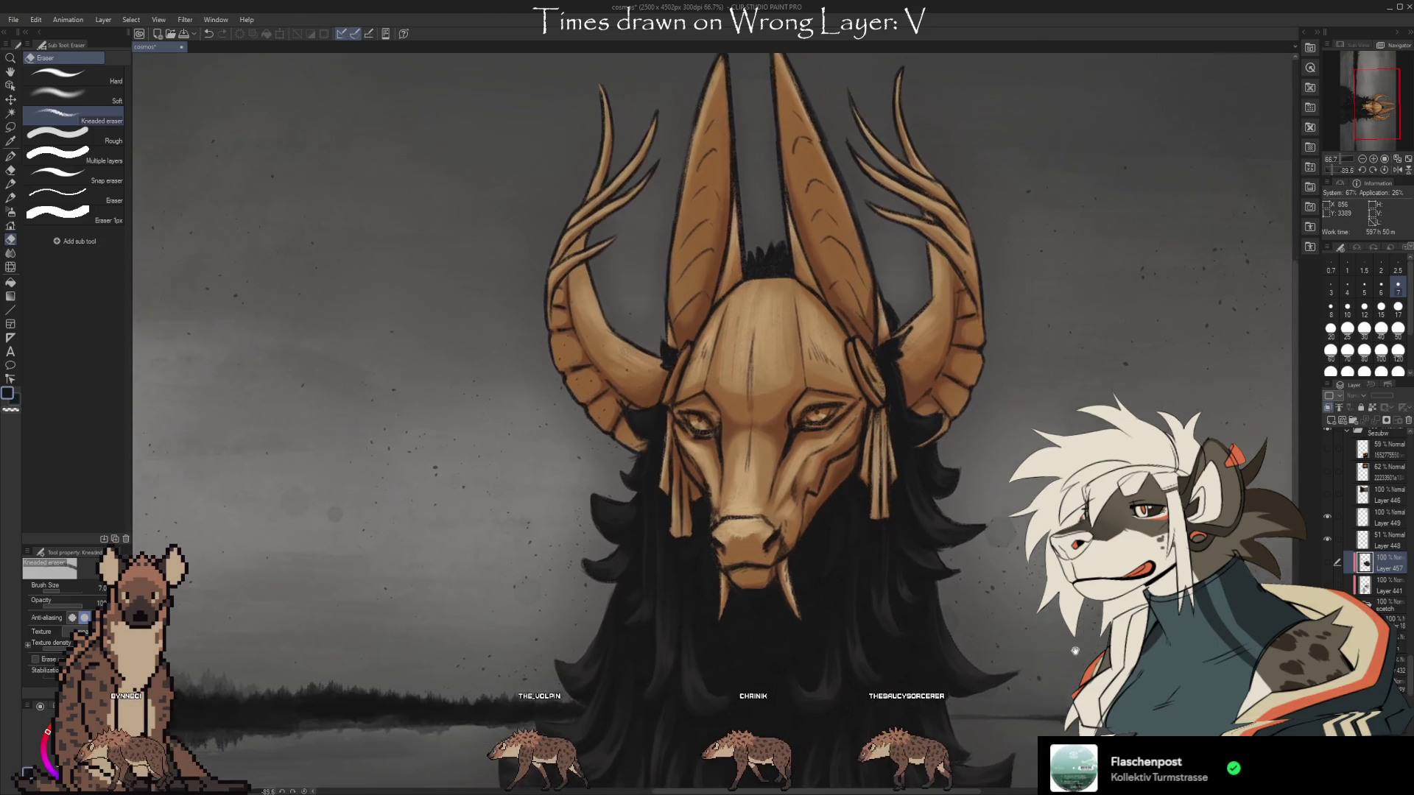
Make Layer 441 visible and toggle Layer 457 off and on to compare.
{"action": "left_click", "coordinate": [1327, 584]}
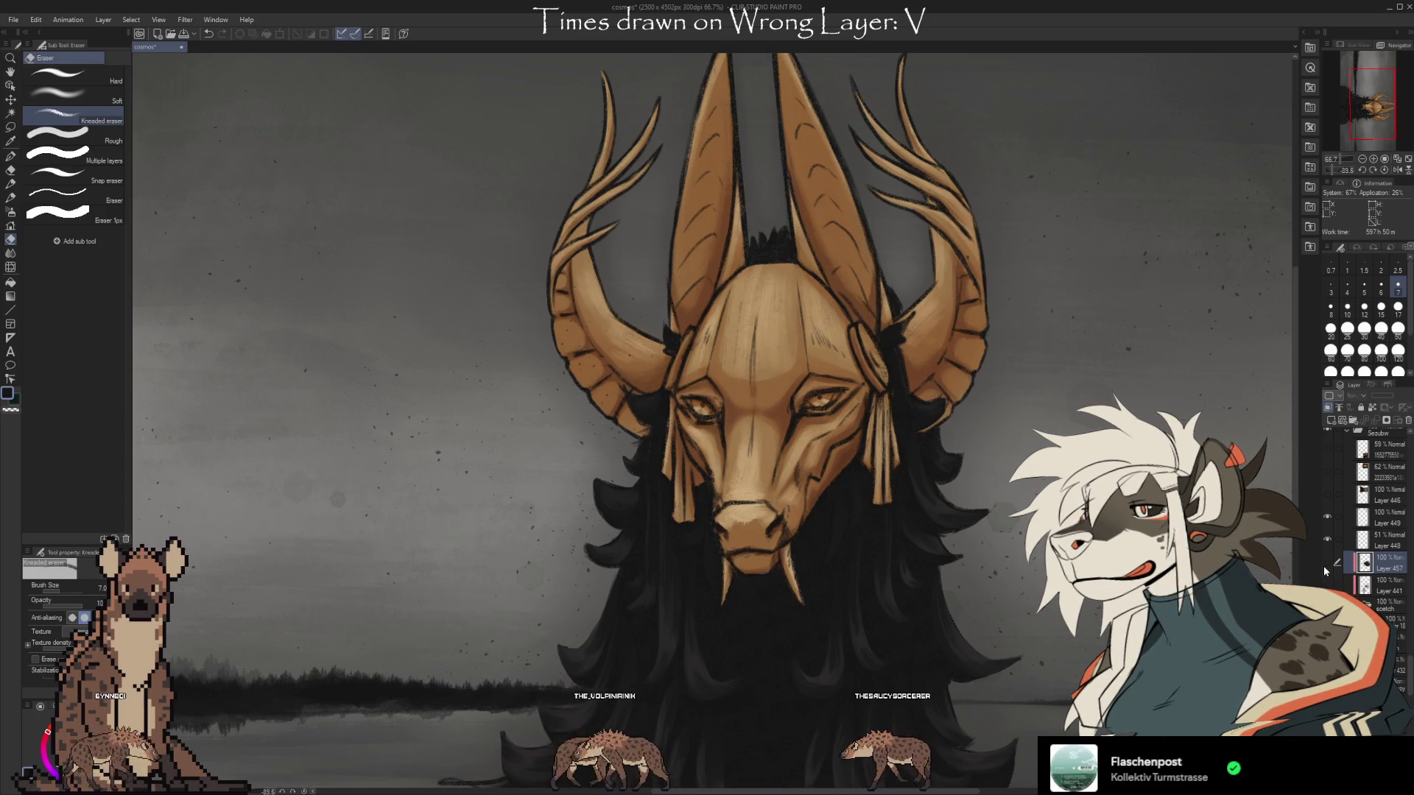
{"action": "left_click", "coordinate": [1325, 563]}
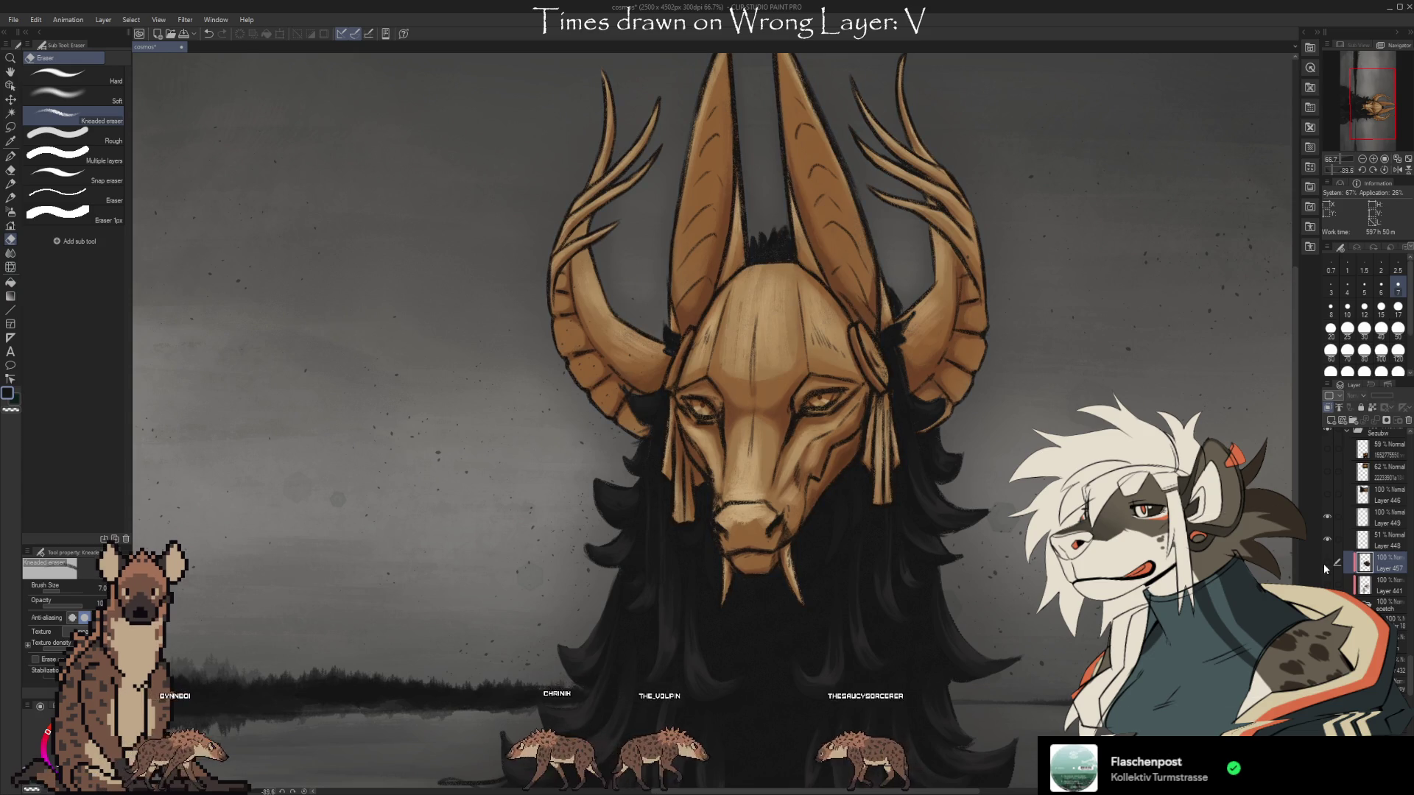
{"action": "left_click", "coordinate": [1325, 562]}
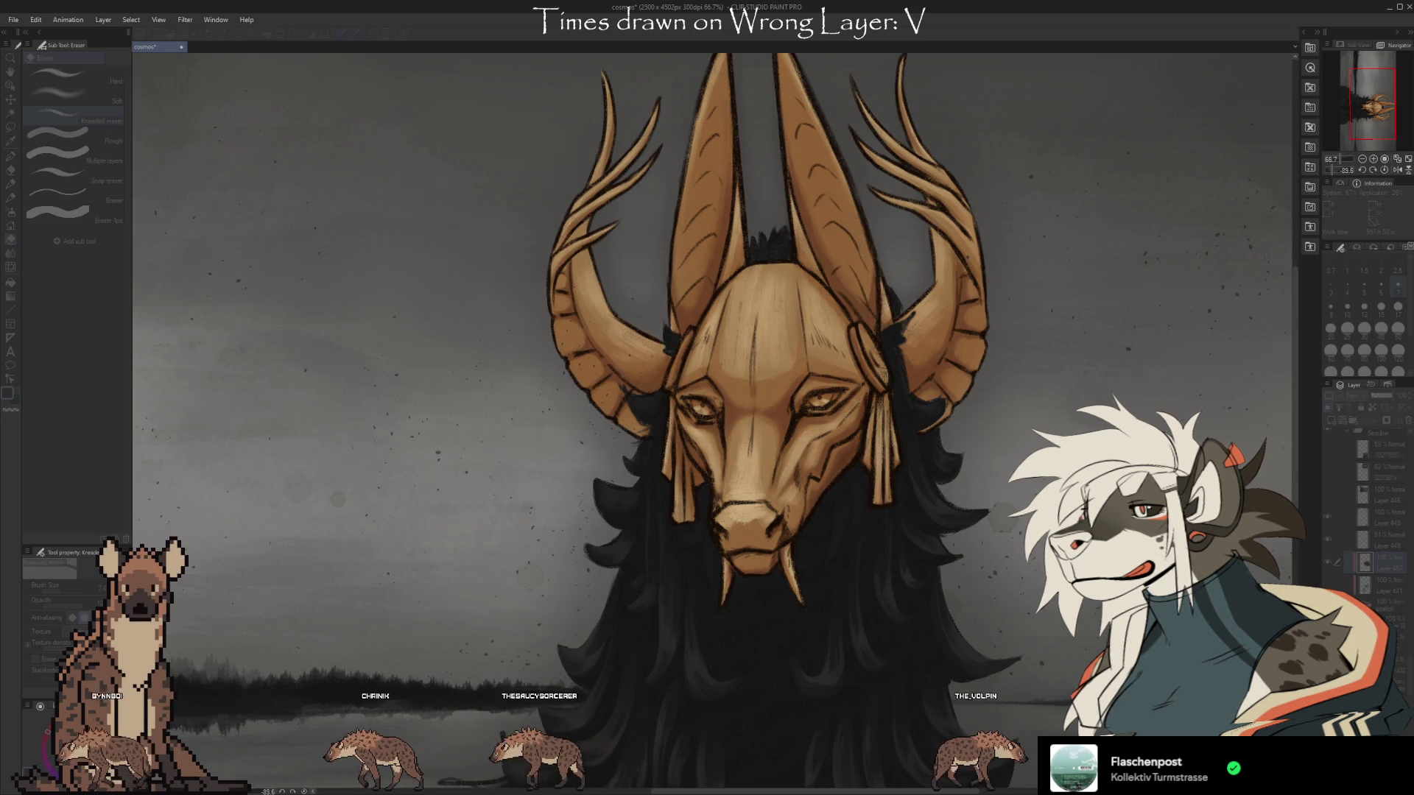
{"action": "left_click", "coordinate": [1287, 176]}
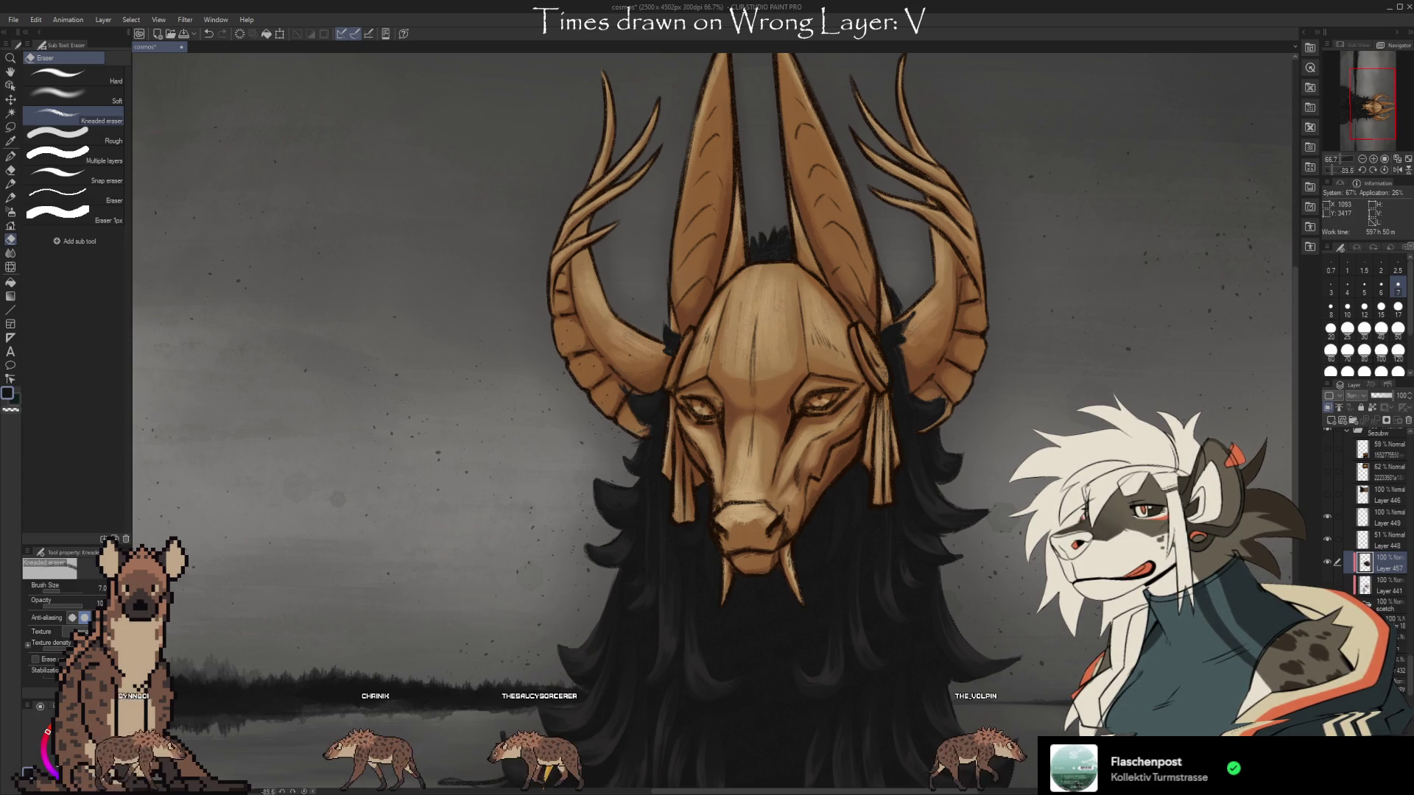
{"action": "mouse_move", "coordinate": [707, 397]}
{"action": "left_mouse_down"}
{"action": "mouse_move", "coordinate": [736, 500]}
{"action": "mouse_move", "coordinate": [707, 339]}
{"action": "mouse_move", "coordinate": [725, 320]}
{"action": "left_mouse_up"}
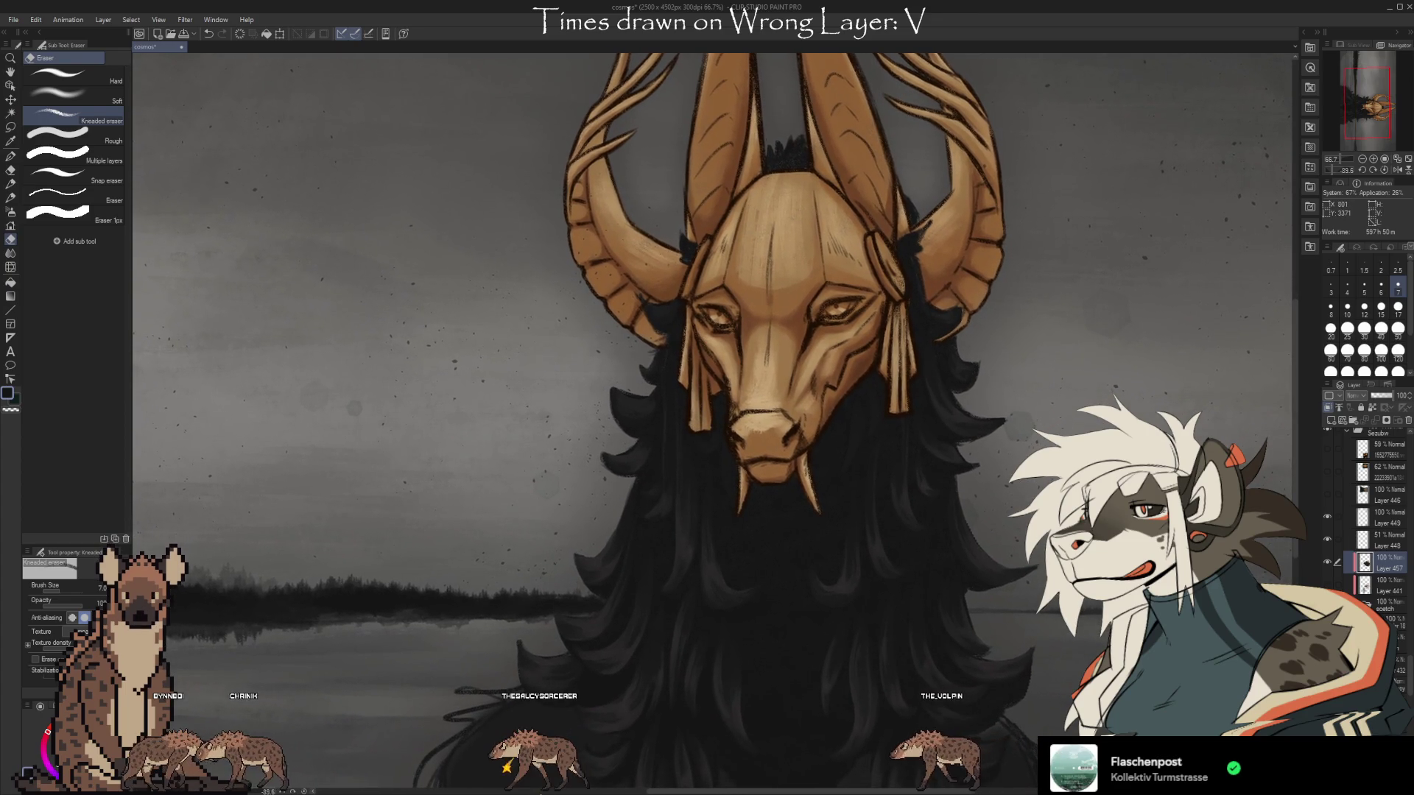
Add blank Layer 458 and set the soft pencil brush to size 25.
{"action": "key", "text": "ctrl+shift+n"}
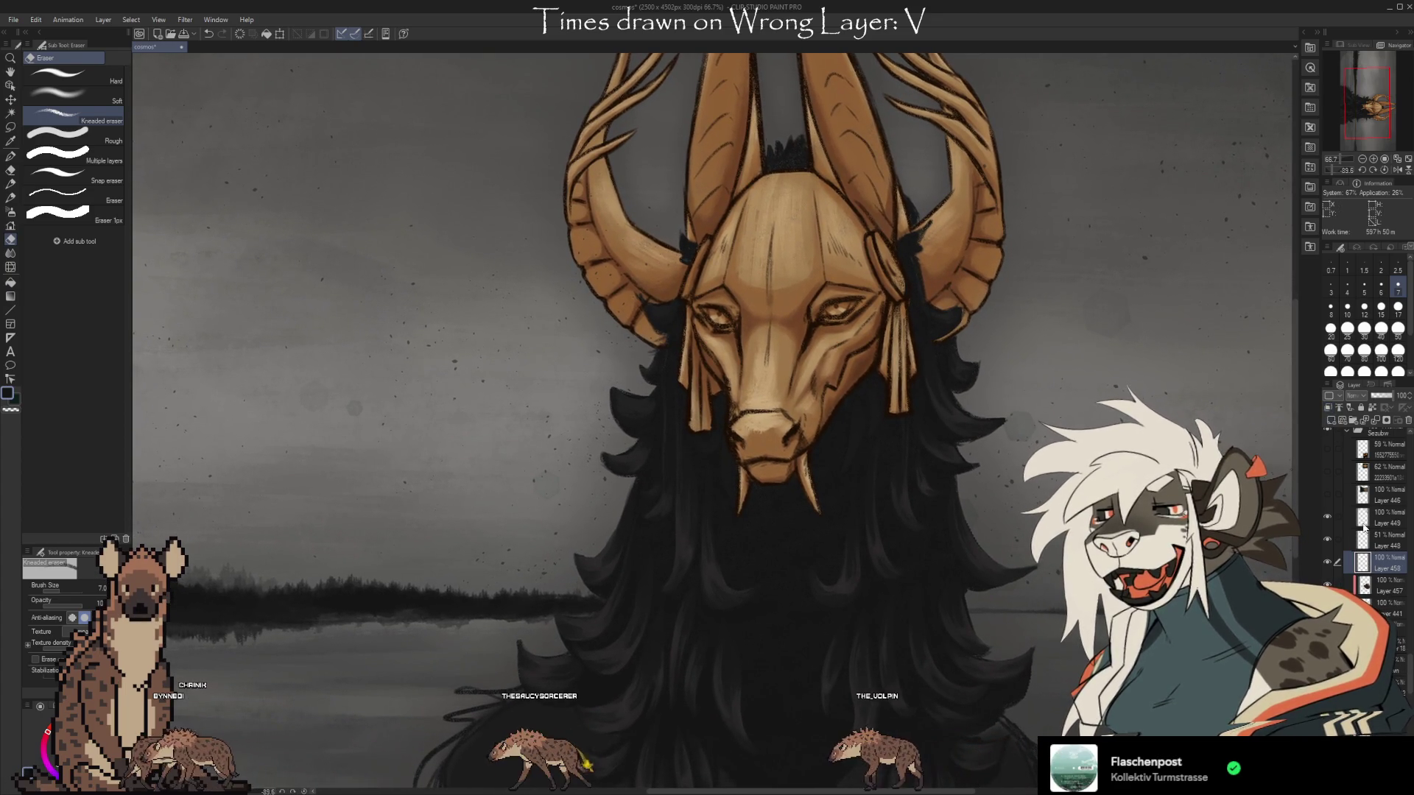
{"action": "key", "text": "b"}
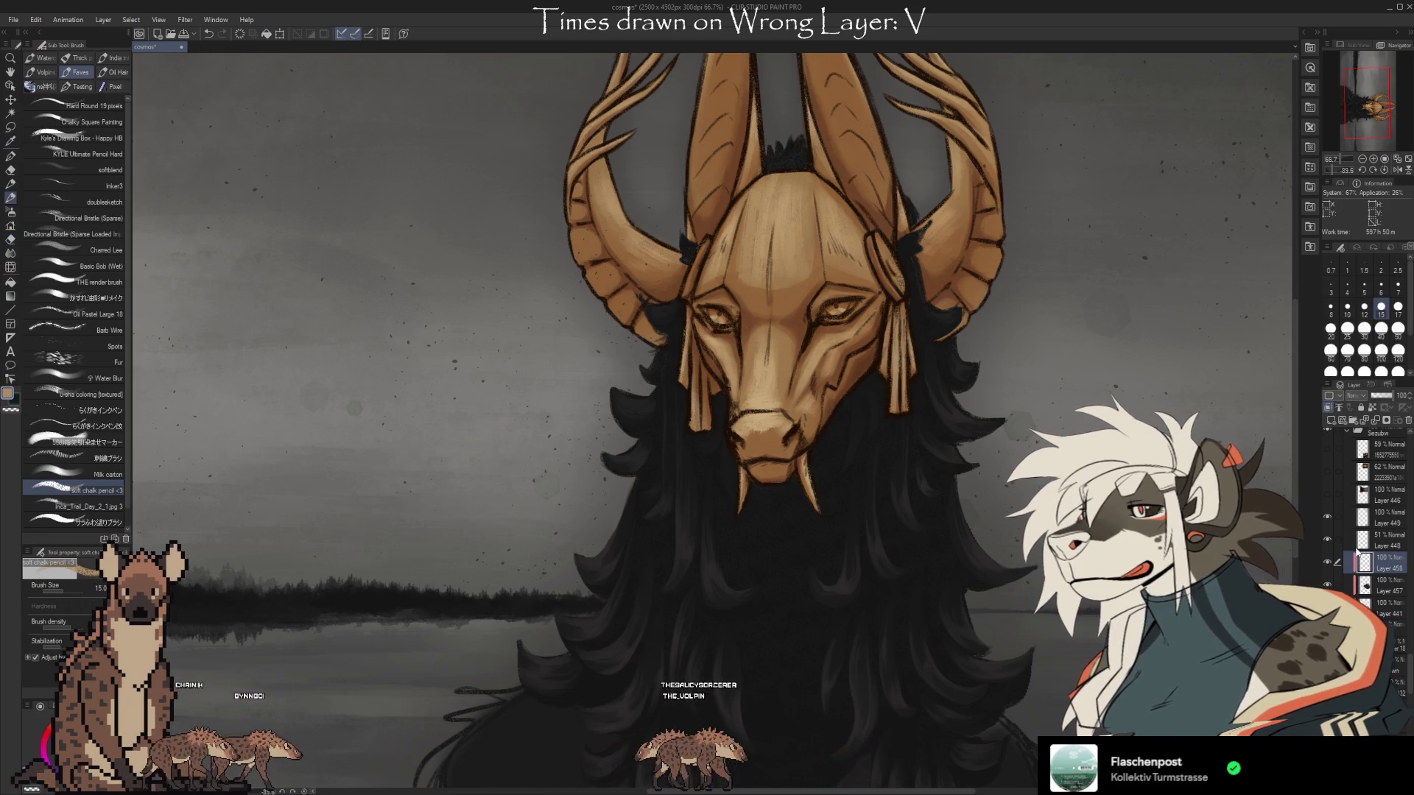
{"action": "left_click", "coordinate": [1348, 329]}
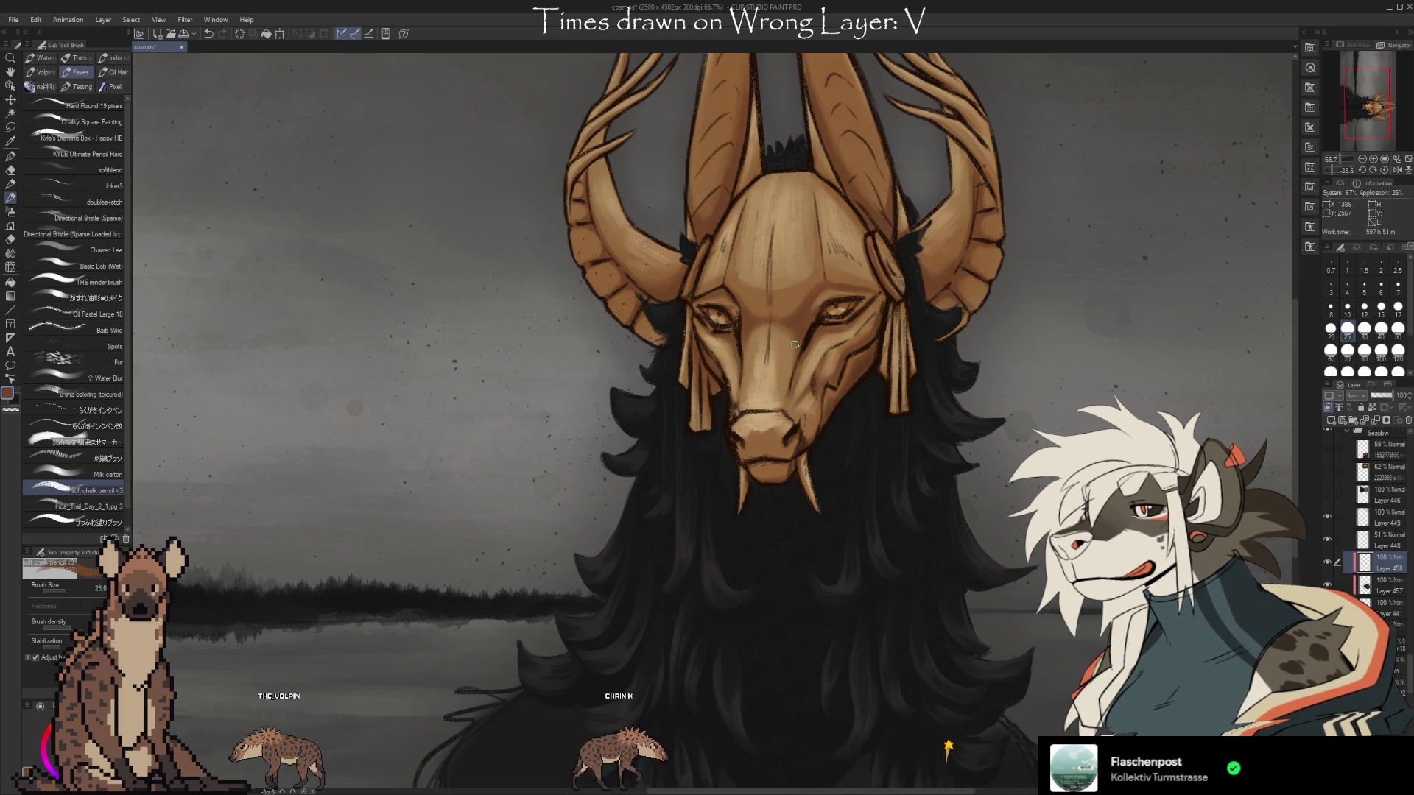
{"action": "key", "text": "alt"}
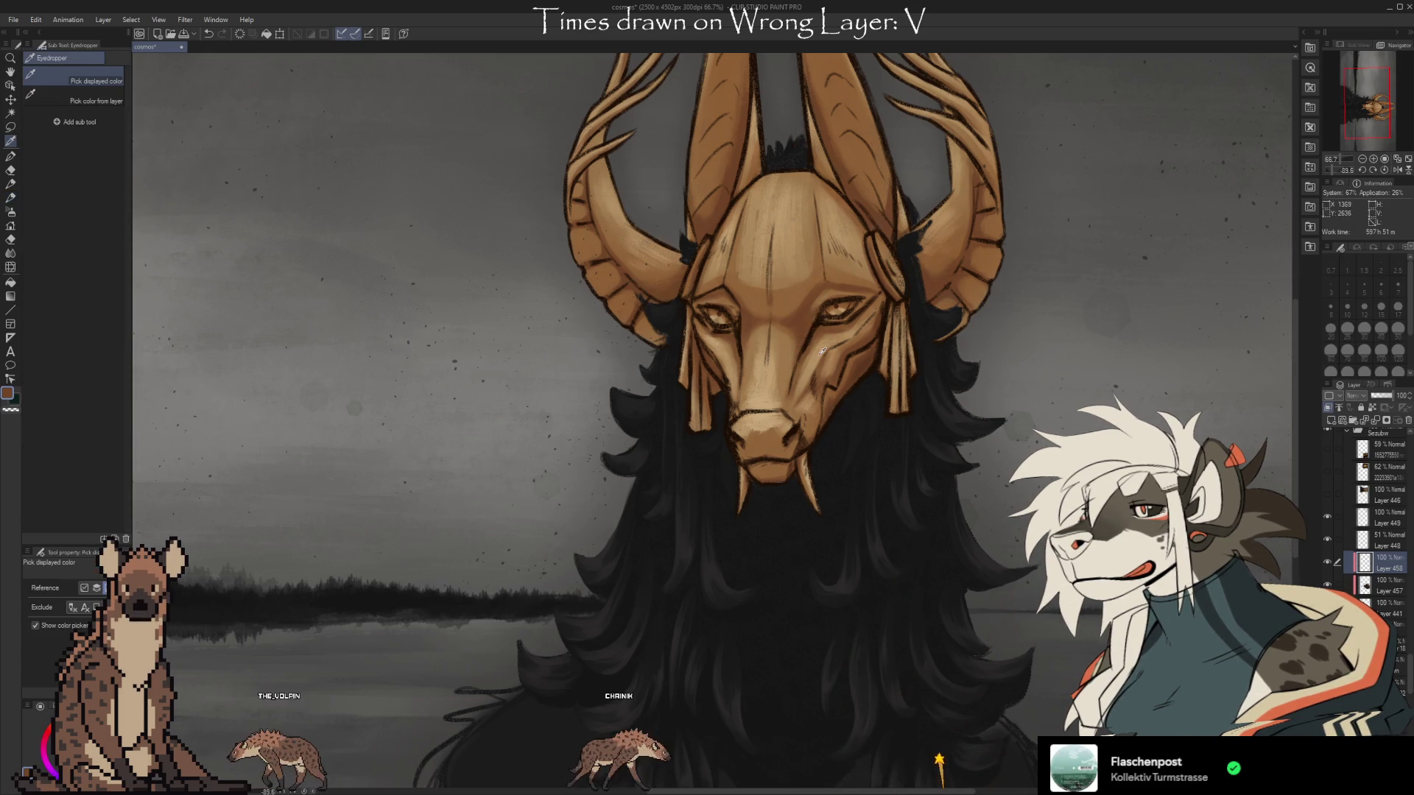
Sample the tan of the mask's face and delete the unused Layer 458.
{"action": "left_click", "coordinate": [810, 351]}
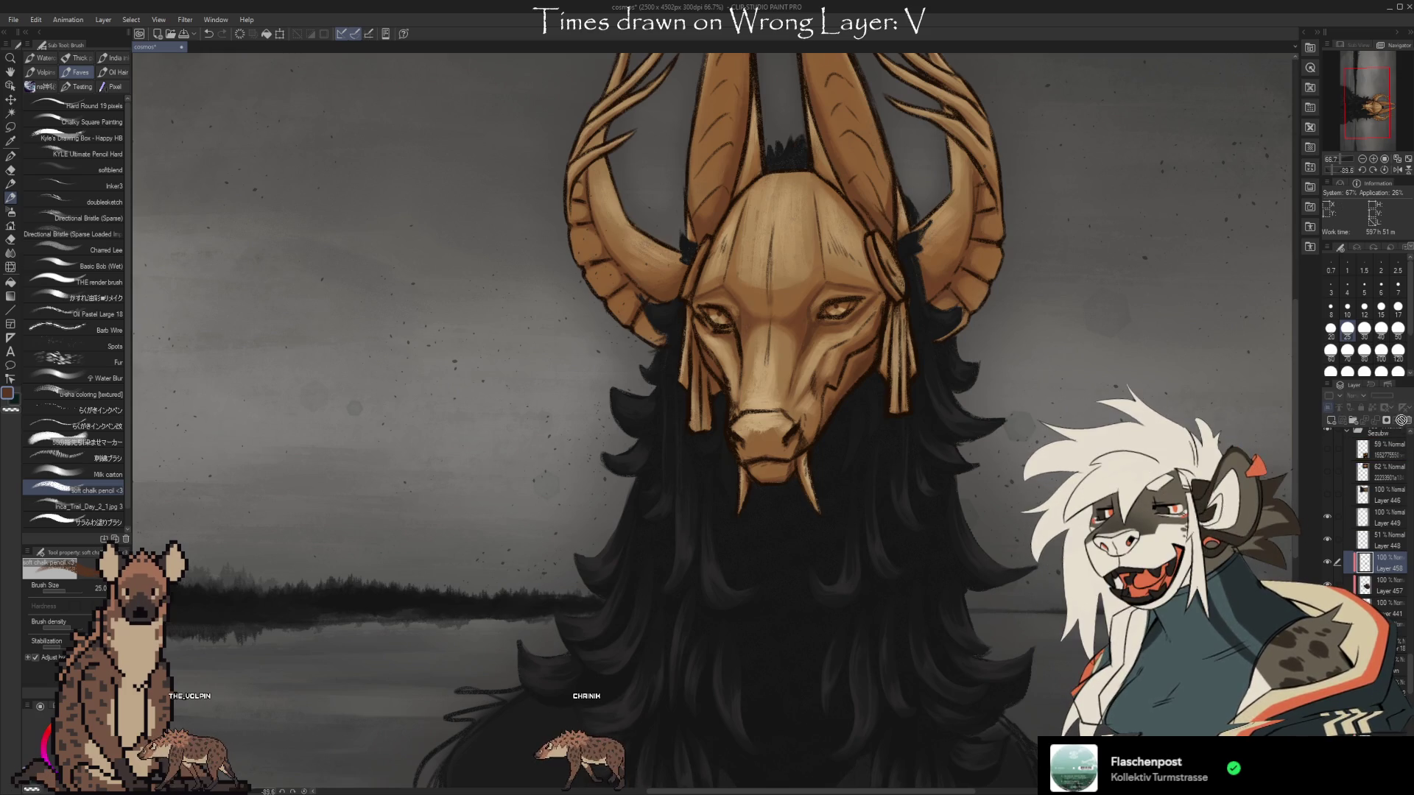
{"action": "left_click", "coordinate": [1398, 422]}
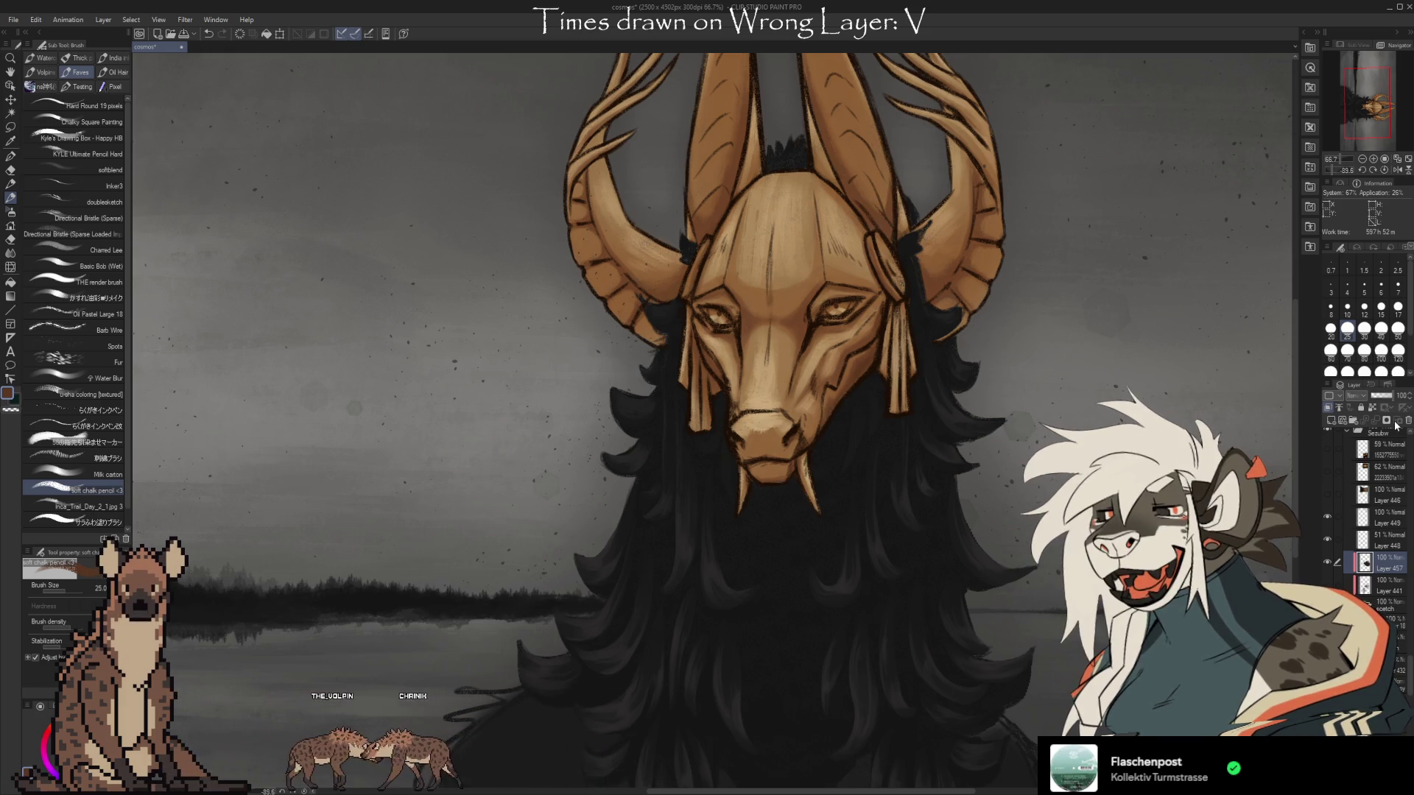
{"action": "key", "text": "ctrl+shift+n"}
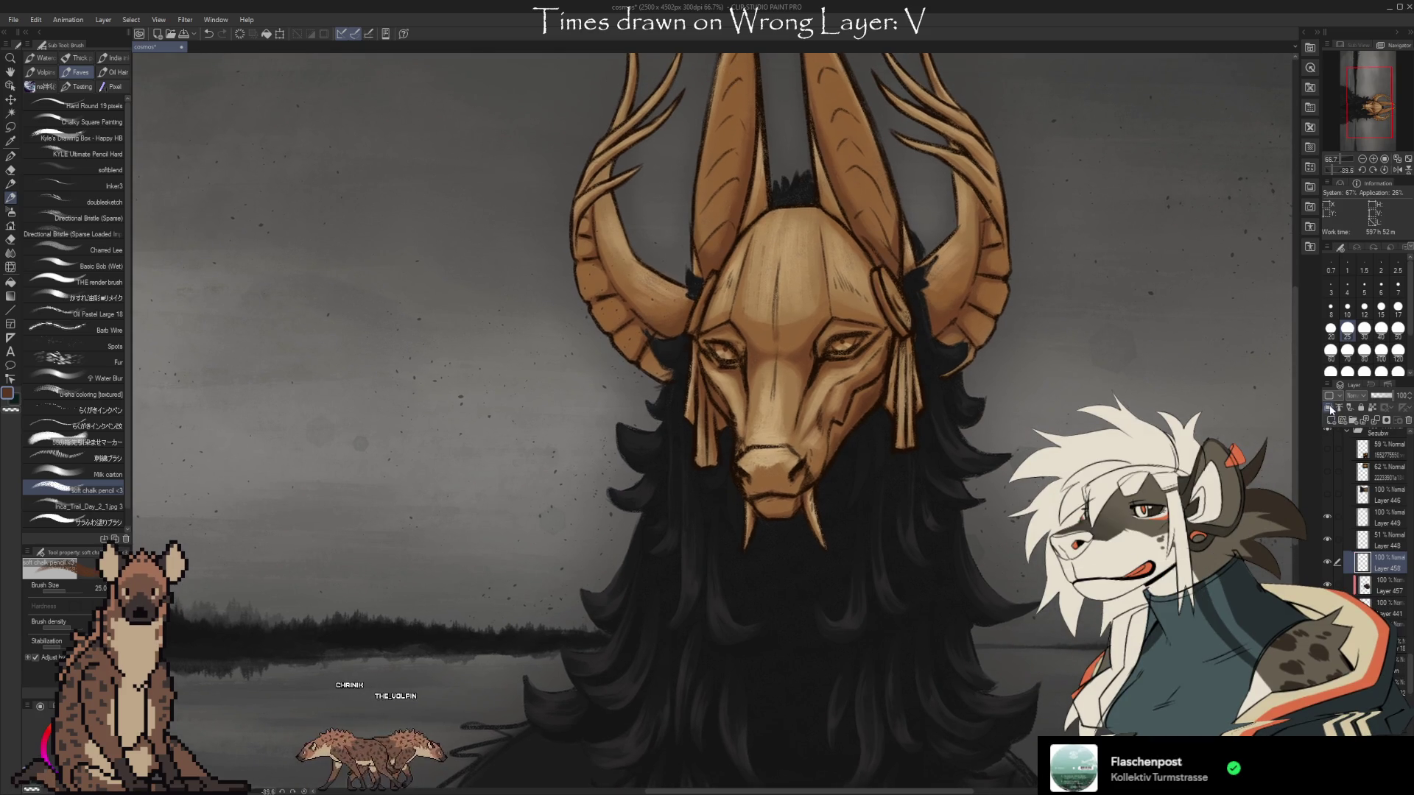
Sample the horn's tan, compare the ear edits with undo and redo, and check Layer 458.
{"action": "left_click", "coordinate": [630, 248], "text": "alt"}
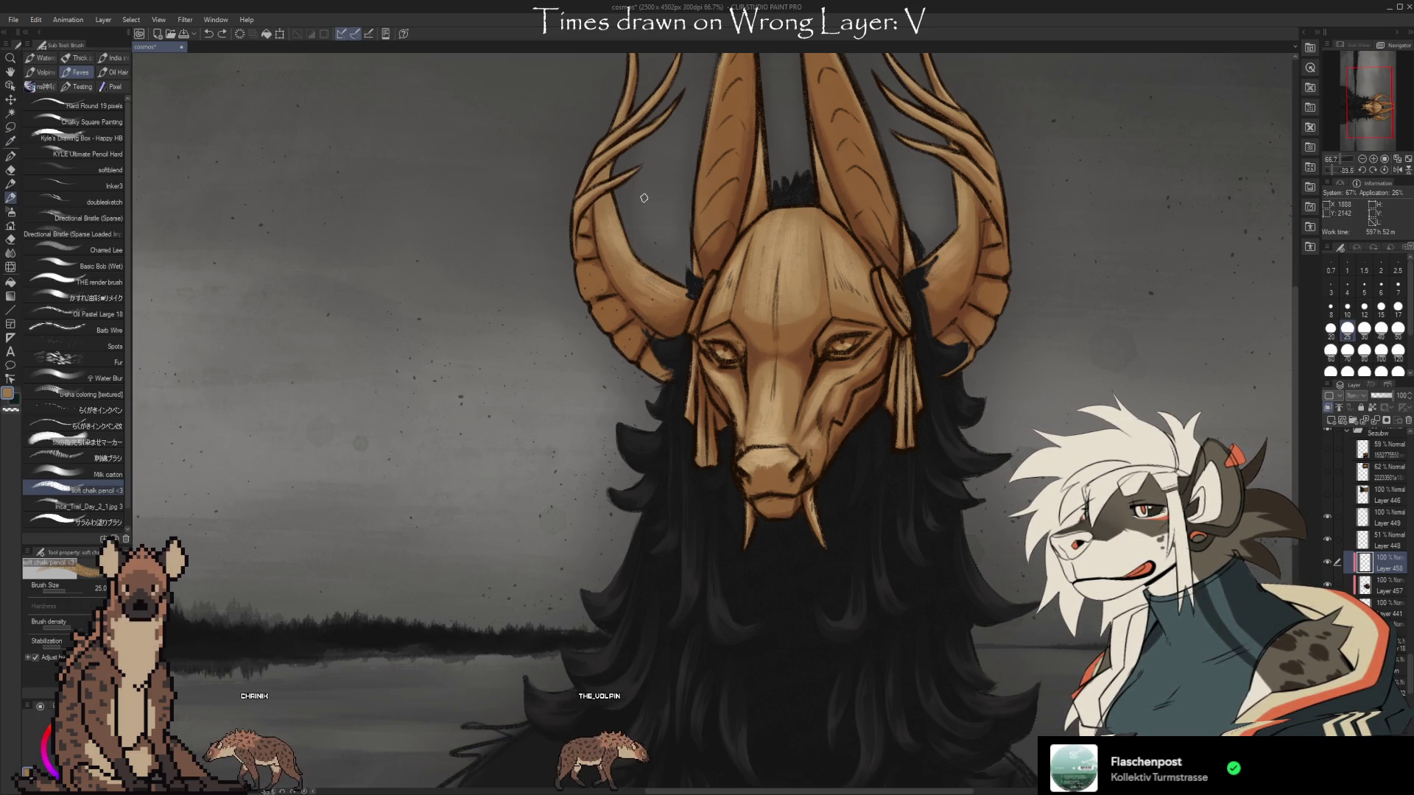
{"action": "left_click_drag", "start_coordinate": [644, 198], "coordinate": [610, 253]}
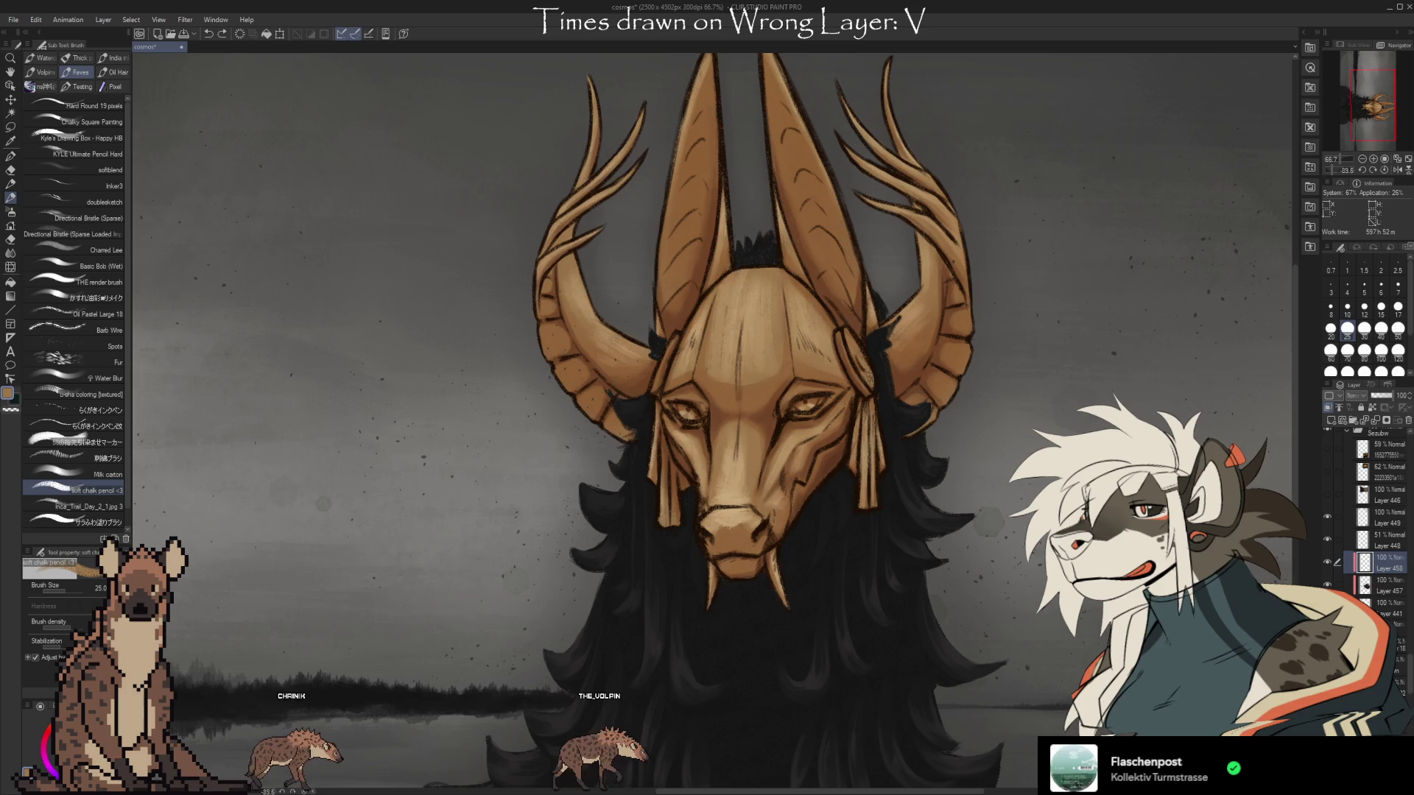
{"action": "key", "text": "ctrl+z"}
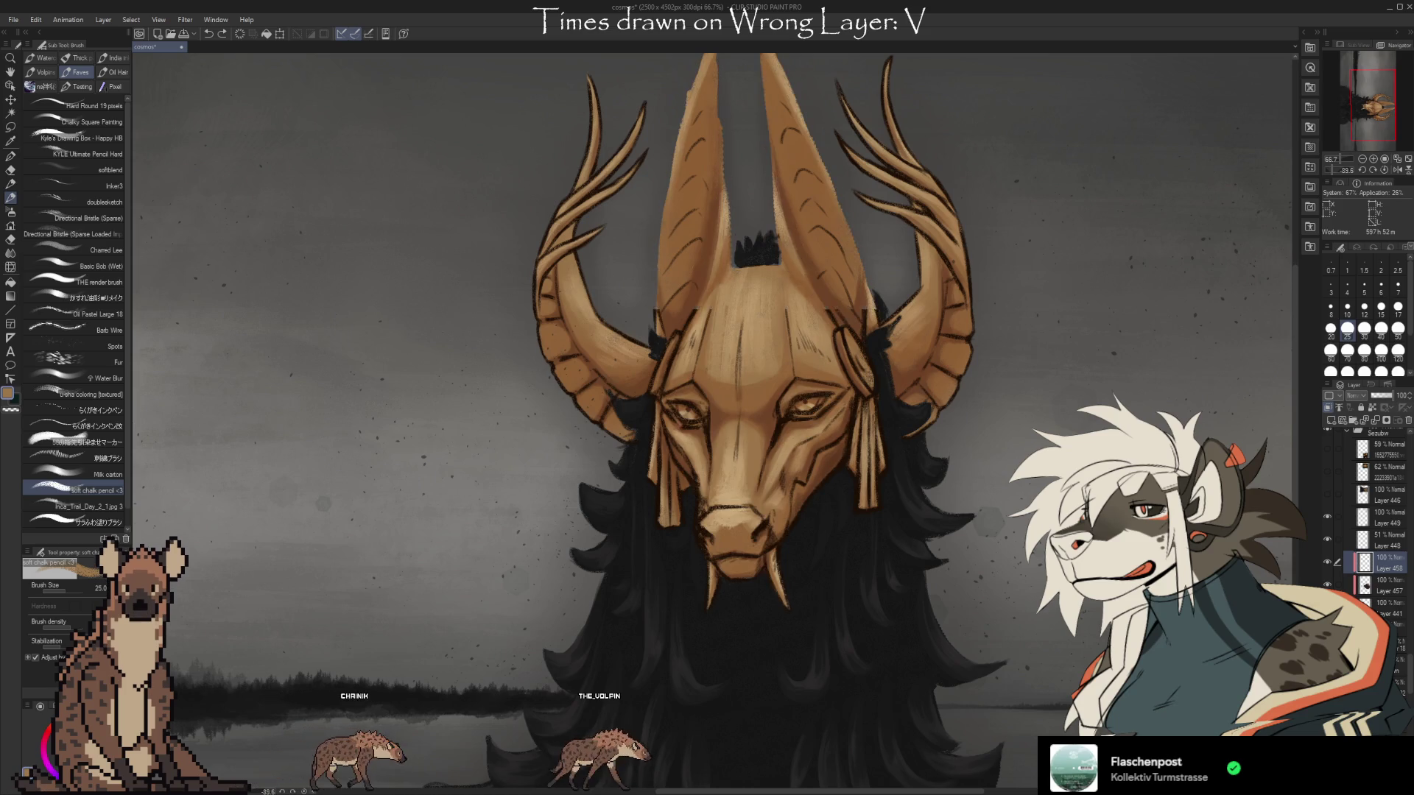
{"action": "key", "text": "ctrl+y"}
{"action": "key", "text": "ctrl+z"}
{"action": "key", "text": "ctrl+y"}
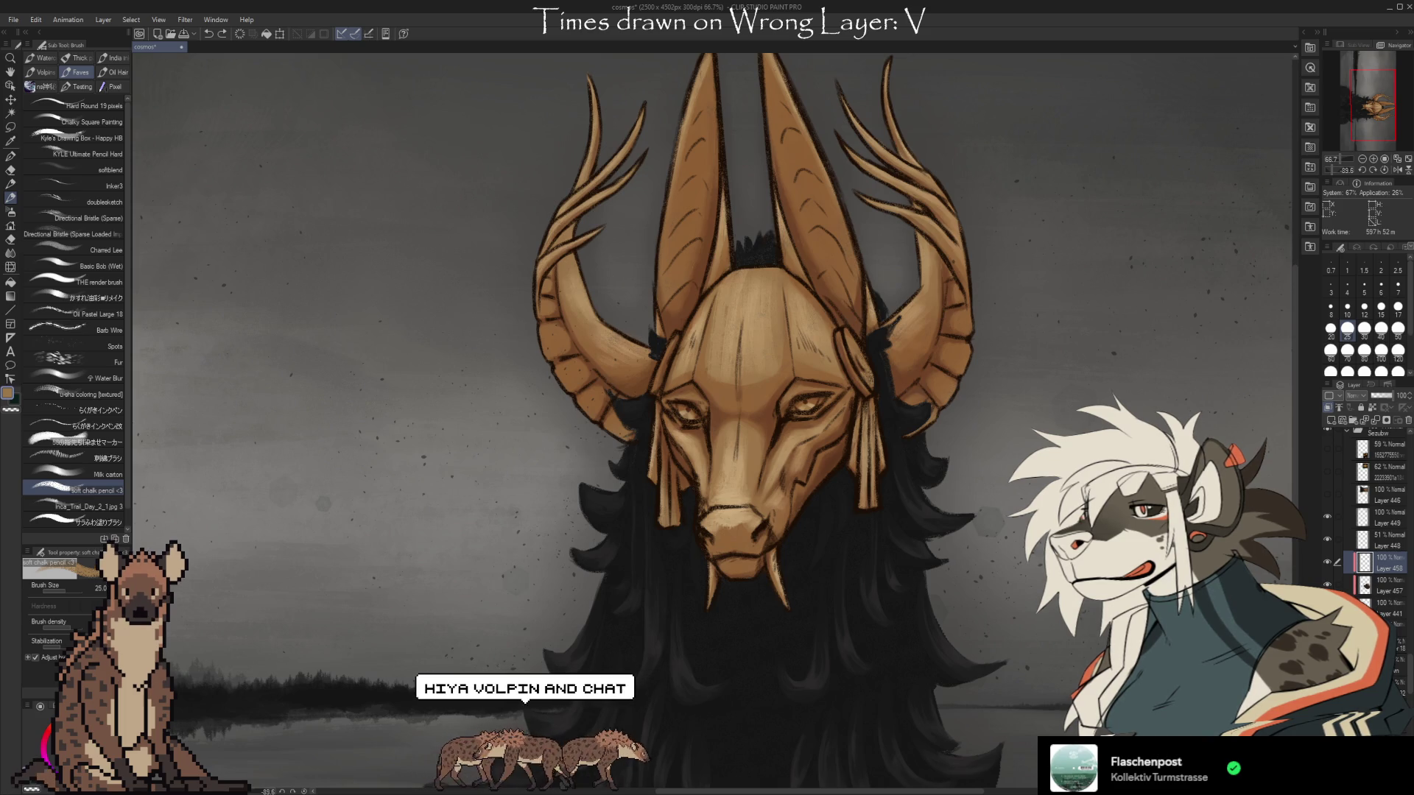
{"action": "left_click", "coordinate": [1326, 582]}
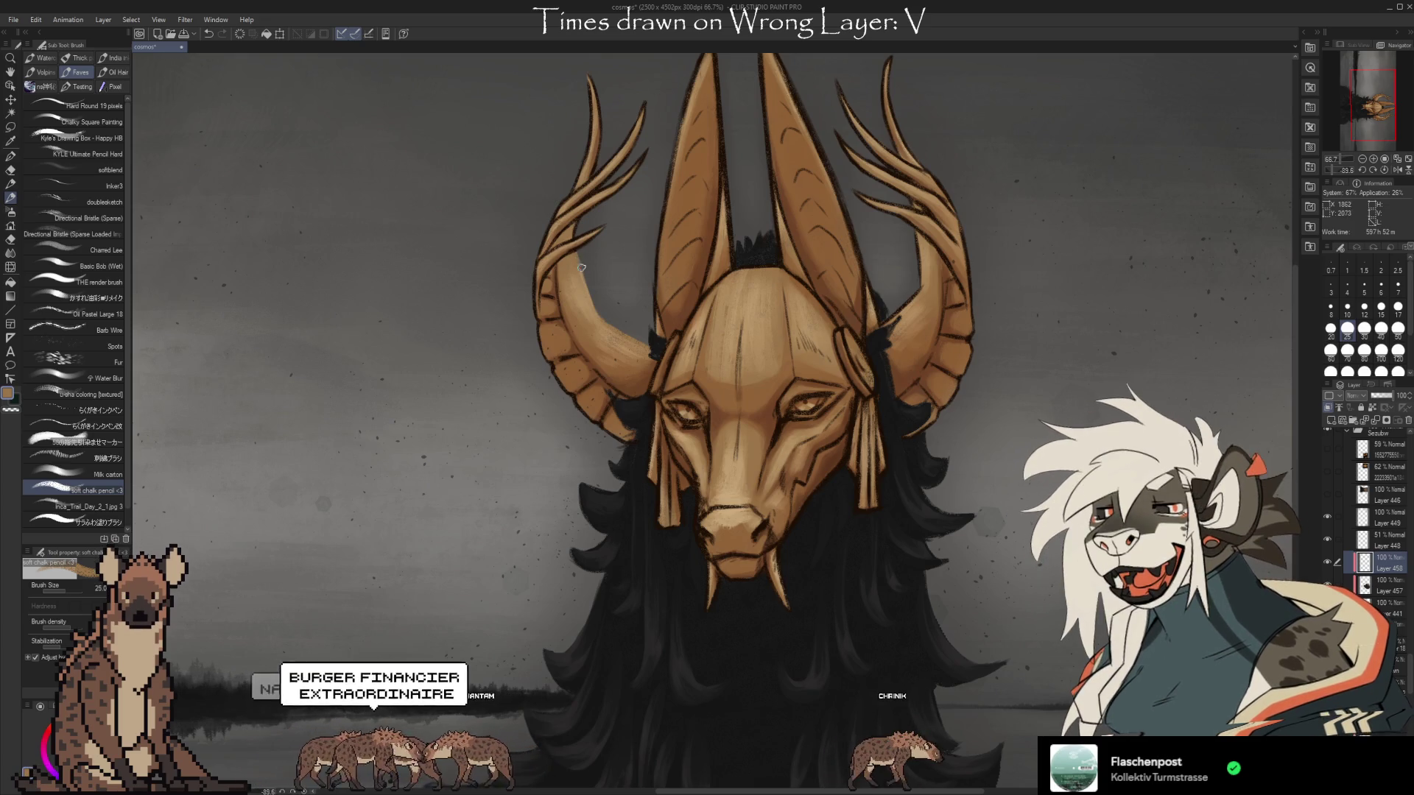
Undo a stray stroke on the right antler and outline the left edge of the left antler's tine.
{"action": "key", "text": "i"}
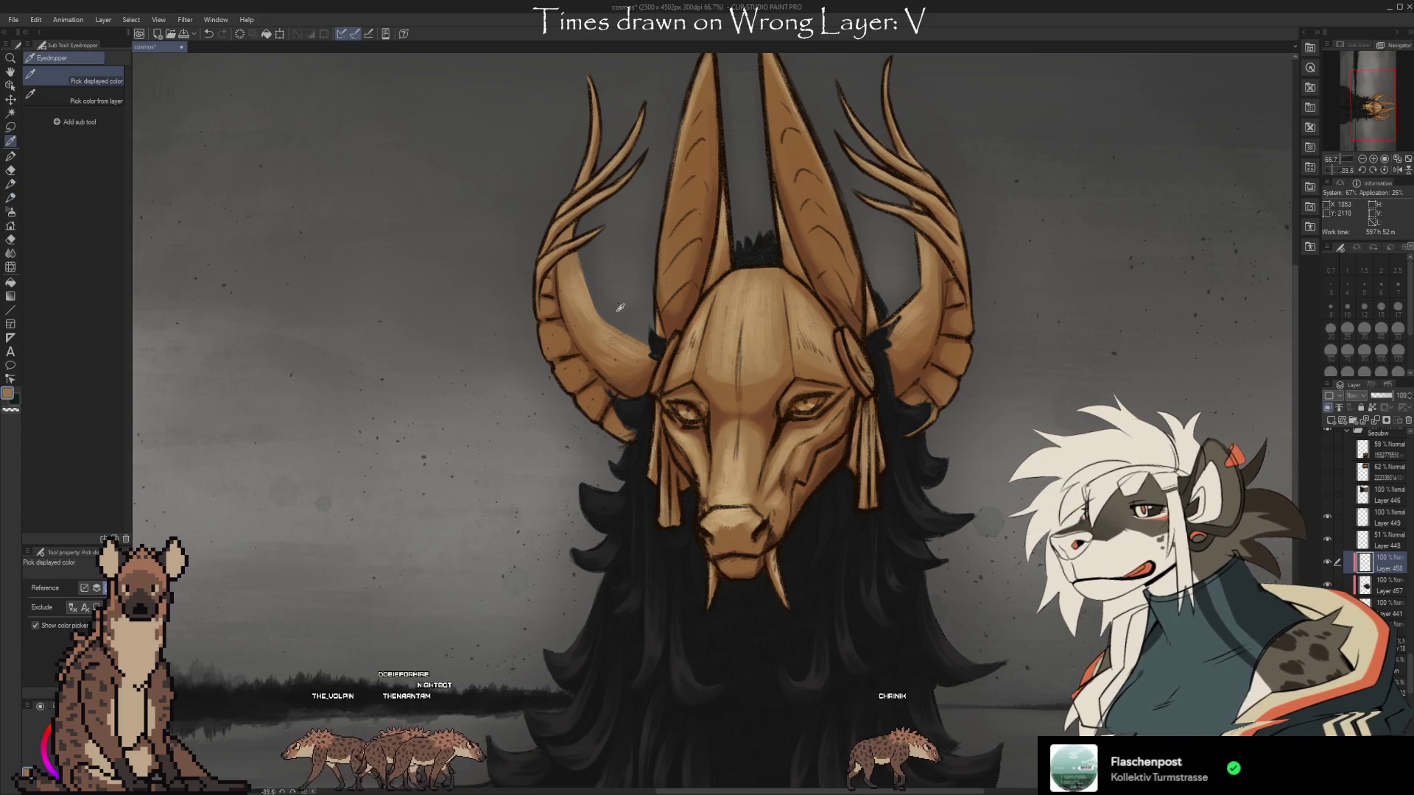
{"action": "scroll", "coordinate": [1073, 393], "scroll_direction": "up", "scroll_amount": 1}
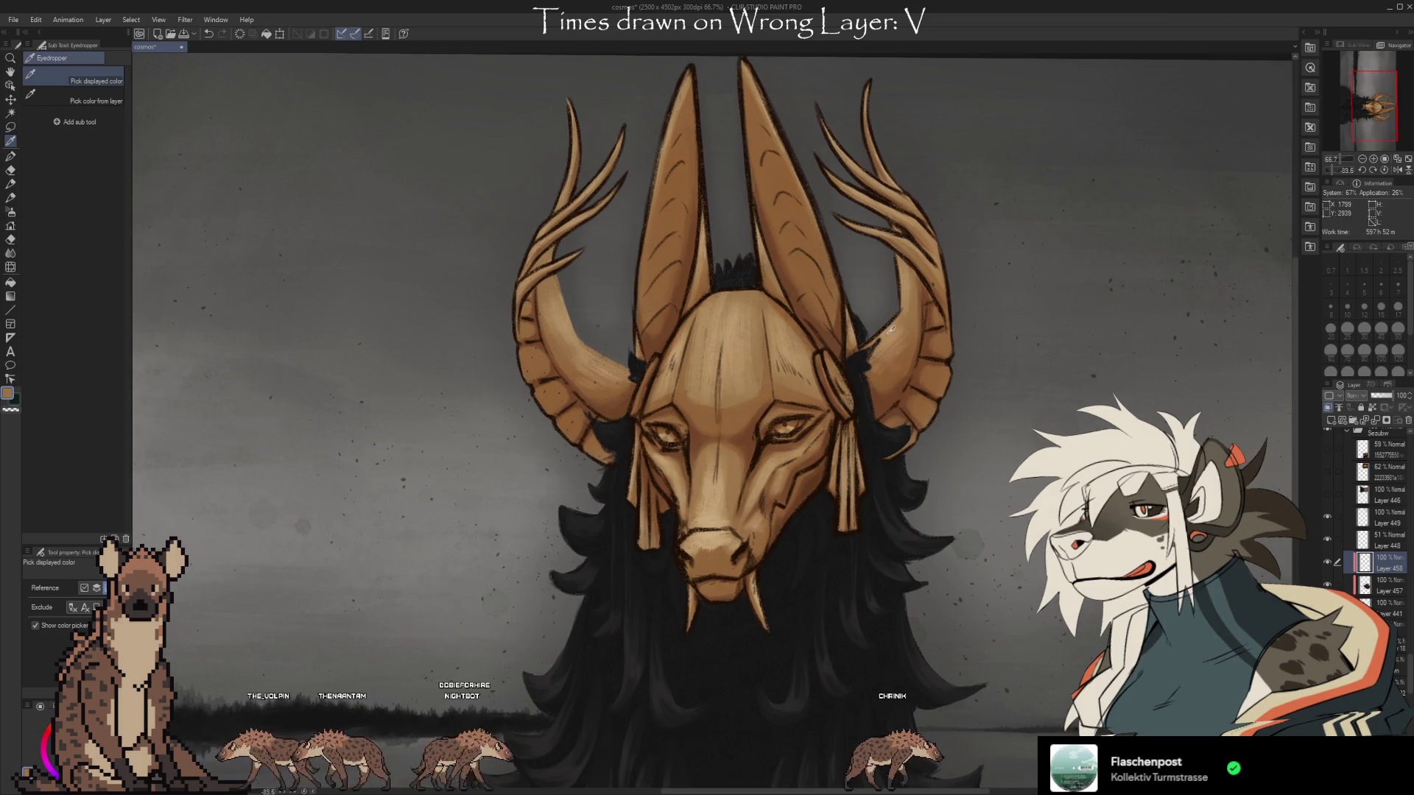
{"action": "key", "text": "b"}
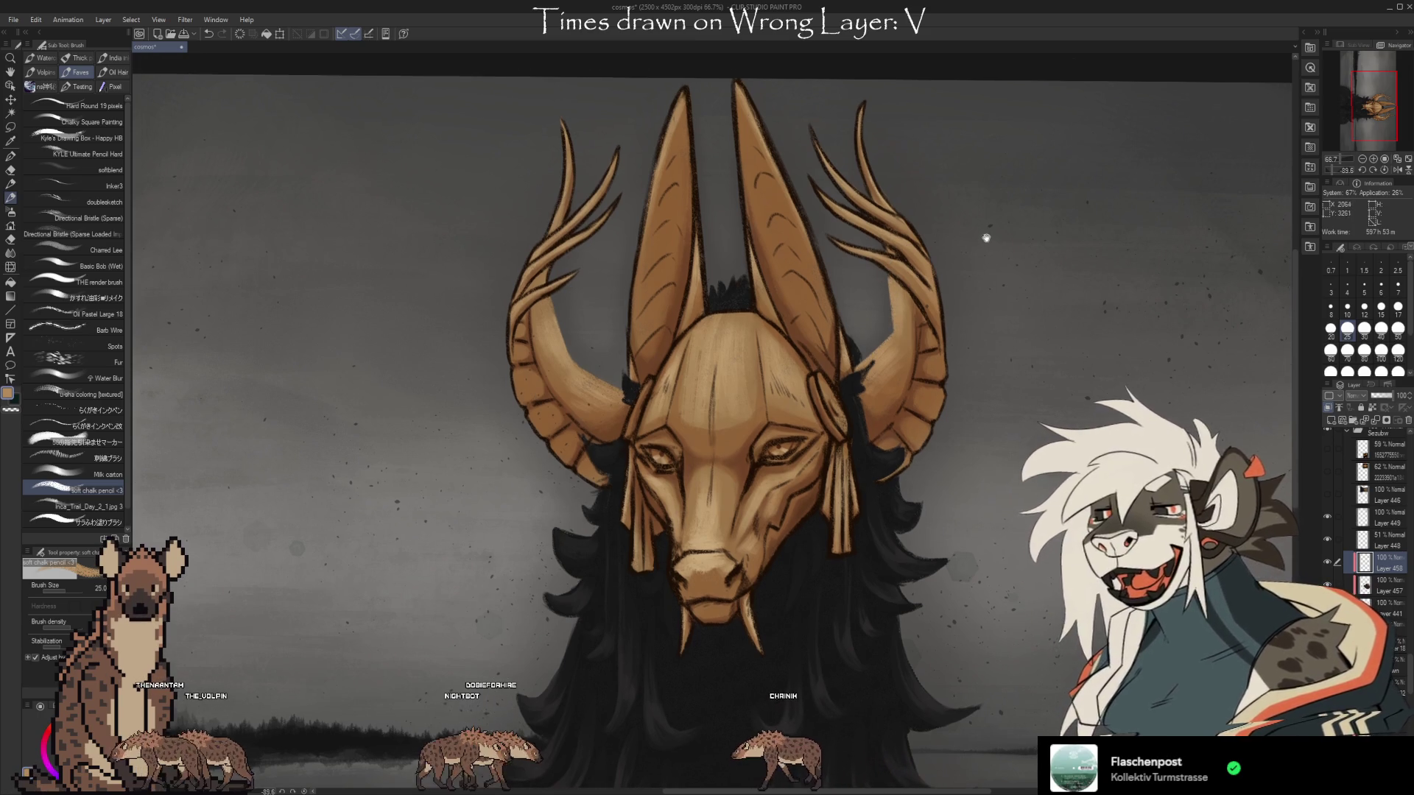
{"action": "scroll", "coordinate": [957, 206], "scroll_direction": "up", "scroll_amount": 1}
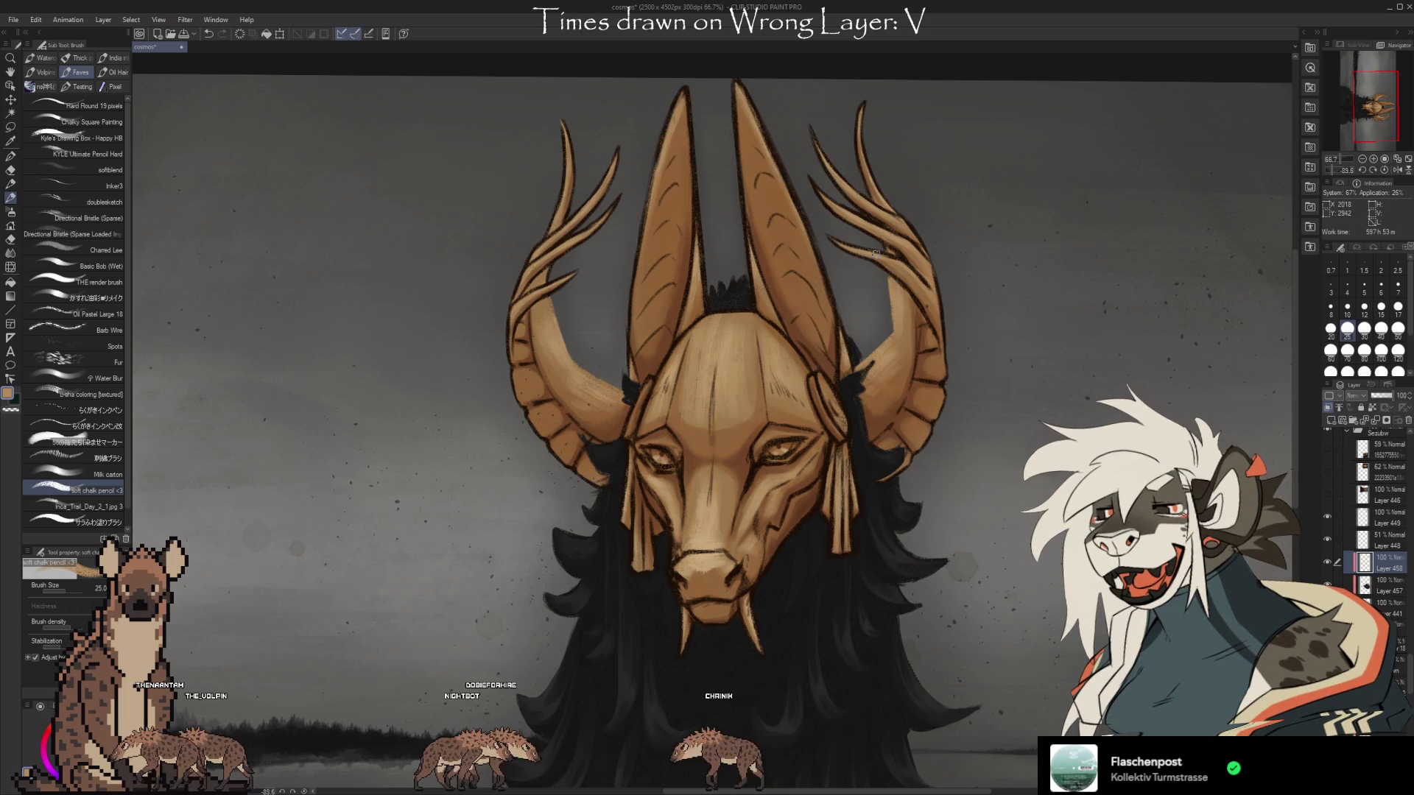
{"action": "left_click_drag", "start_coordinate": [884, 182], "coordinate": [899, 214]}
{"action": "key", "text": "ctrl+z"}
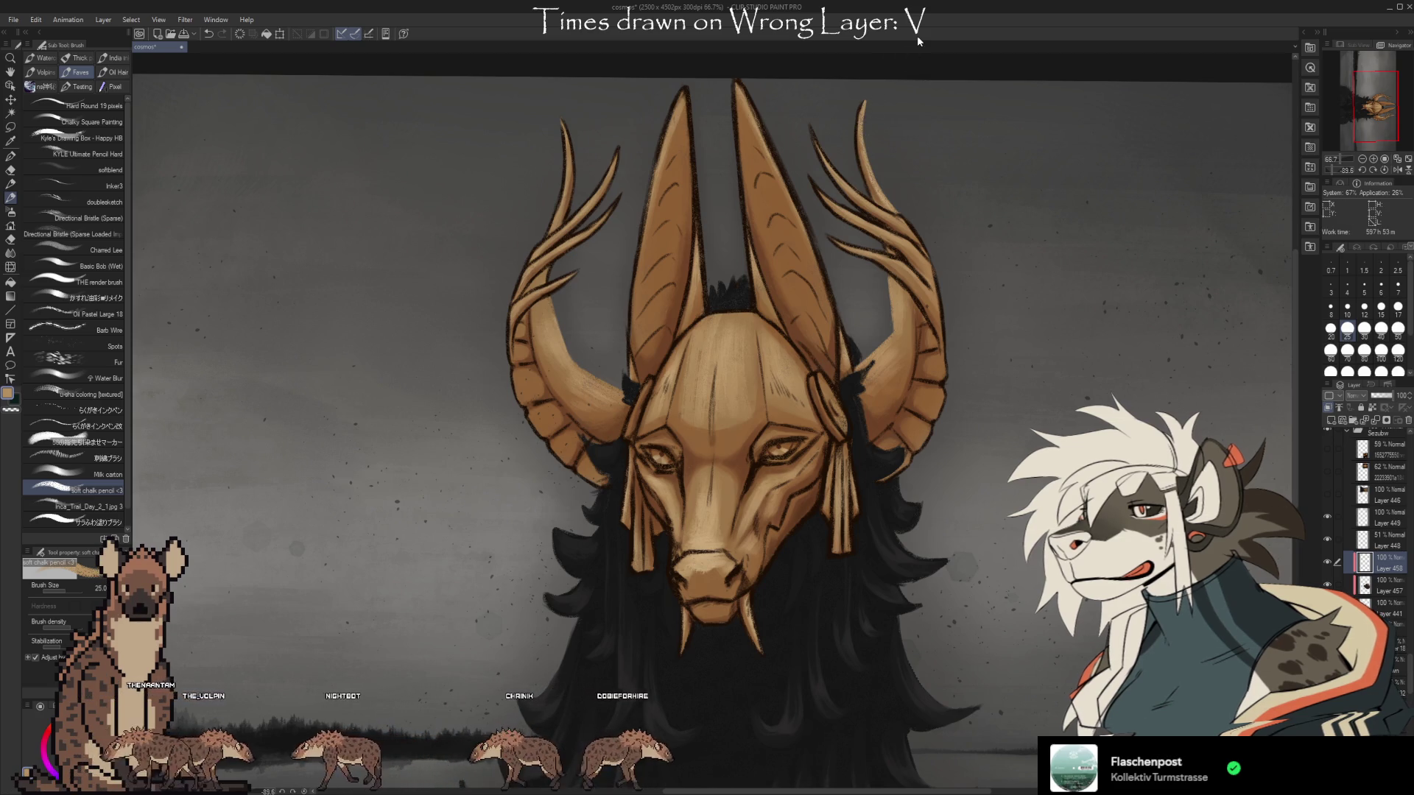
{"action": "left_click_drag", "start_coordinate": [559, 193], "coordinate": [543, 236]}
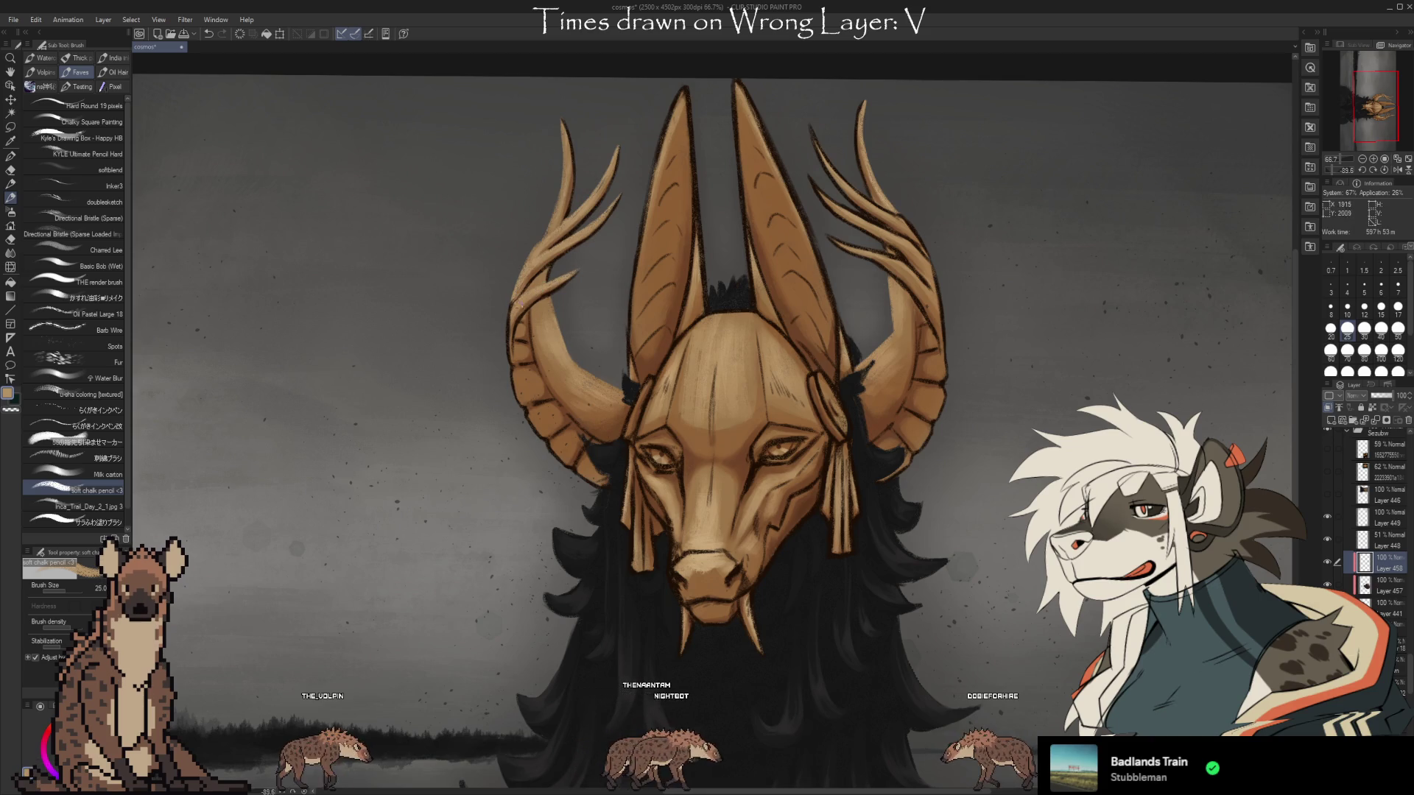
{"action": "key", "text": "i"}
{"action": "key", "text": "b"}
{"action": "key", "text": "i"}
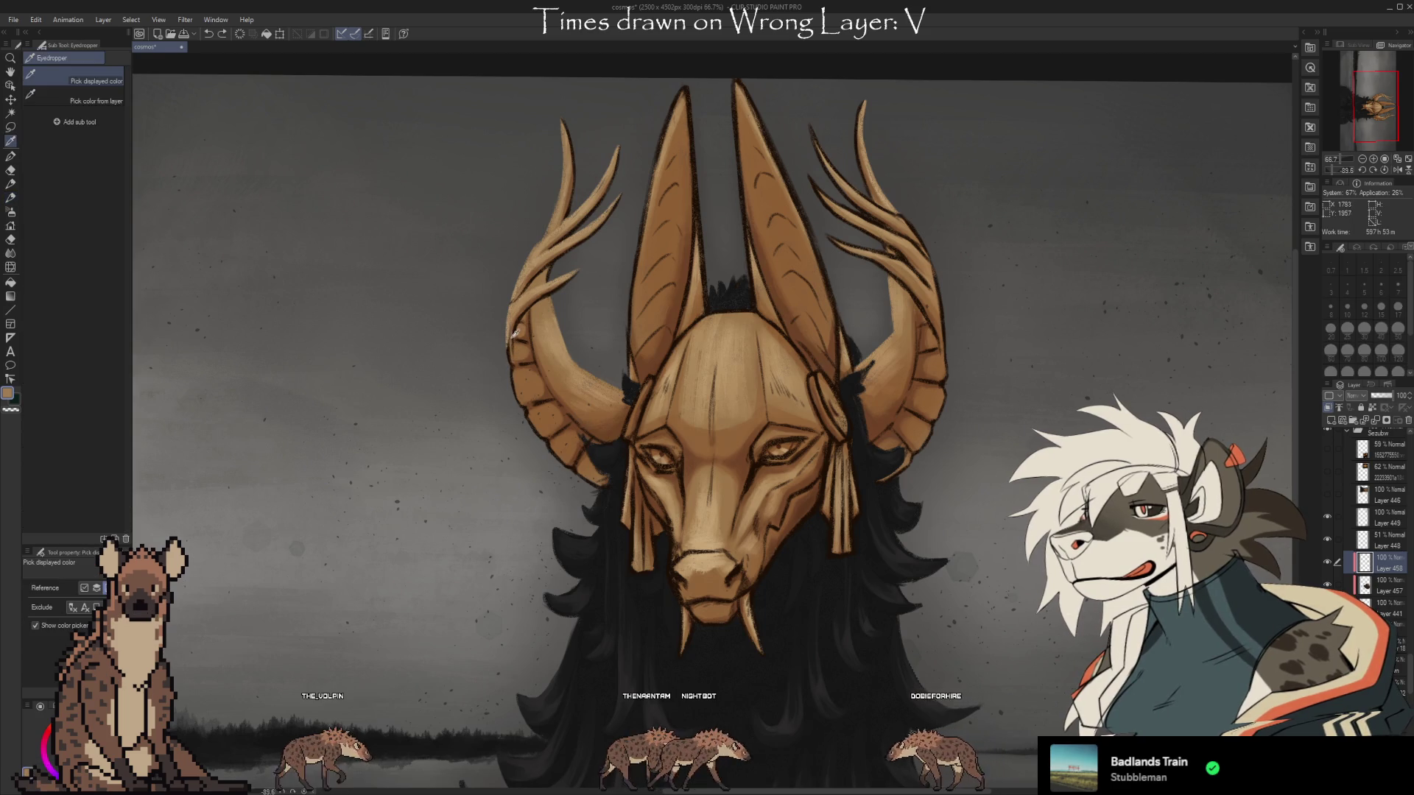
{"action": "left_click", "coordinate": [513, 321], "text": "alt"}
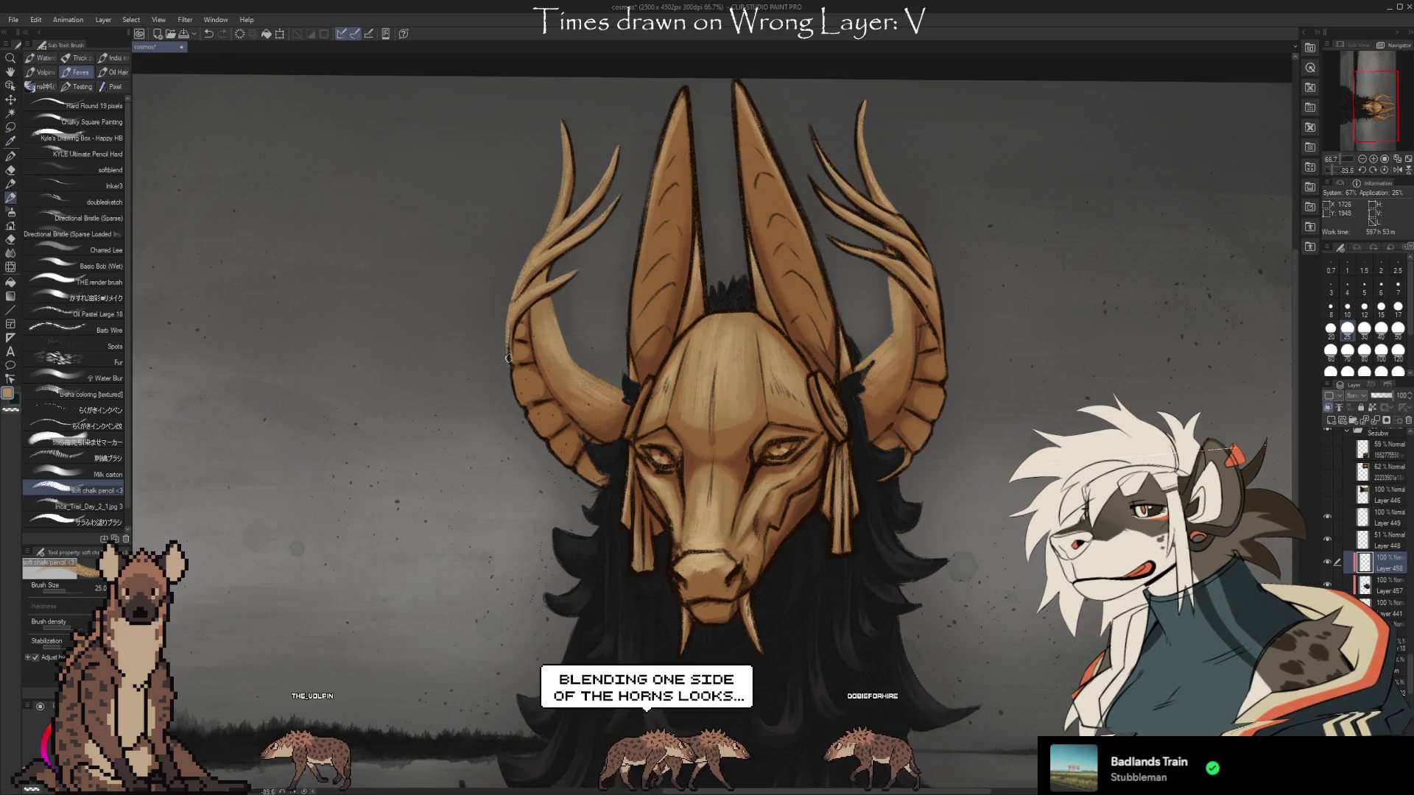
{"action": "left_click", "coordinate": [523, 273], "text": "alt"}
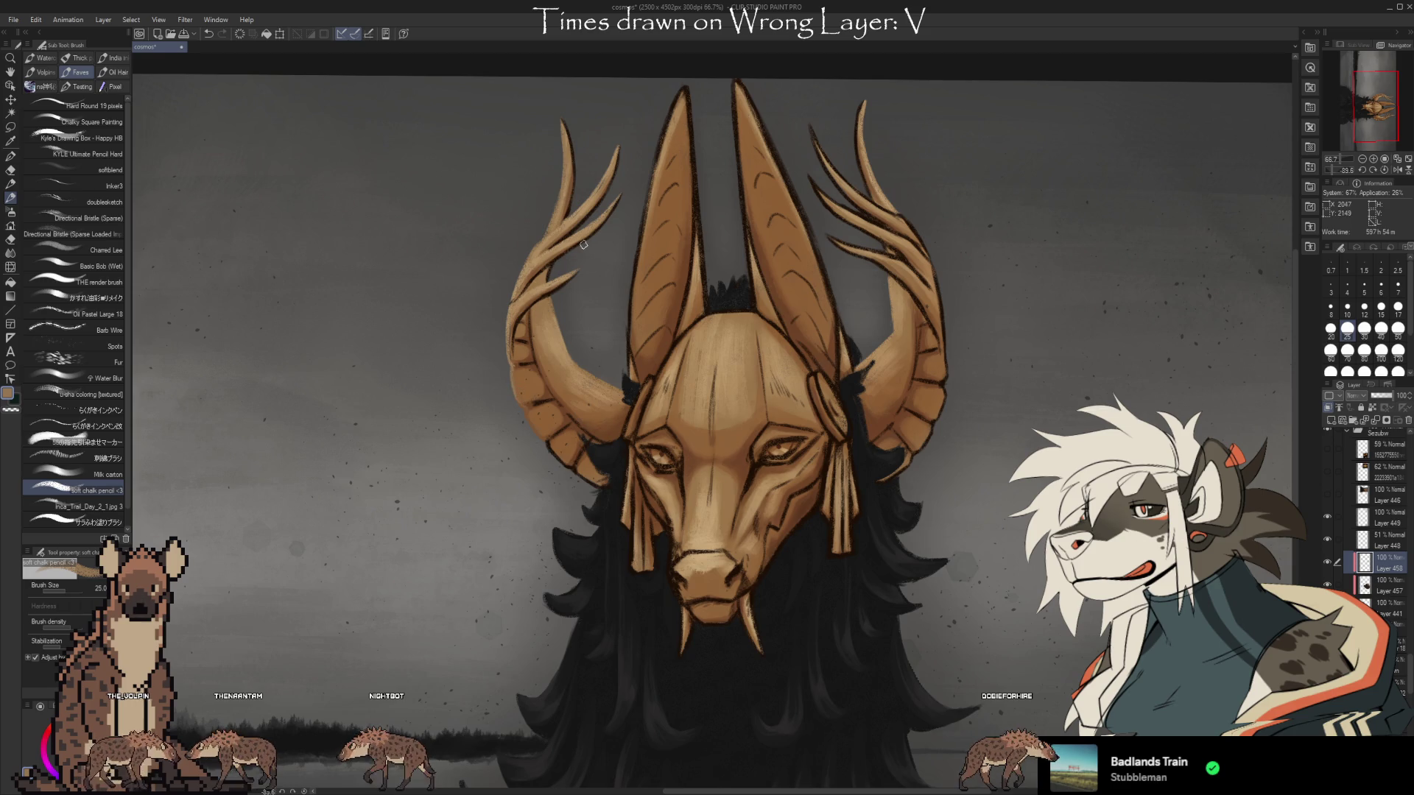
{"action": "left_click_drag", "start_coordinate": [1031, 508], "coordinate": [1009, 470]}
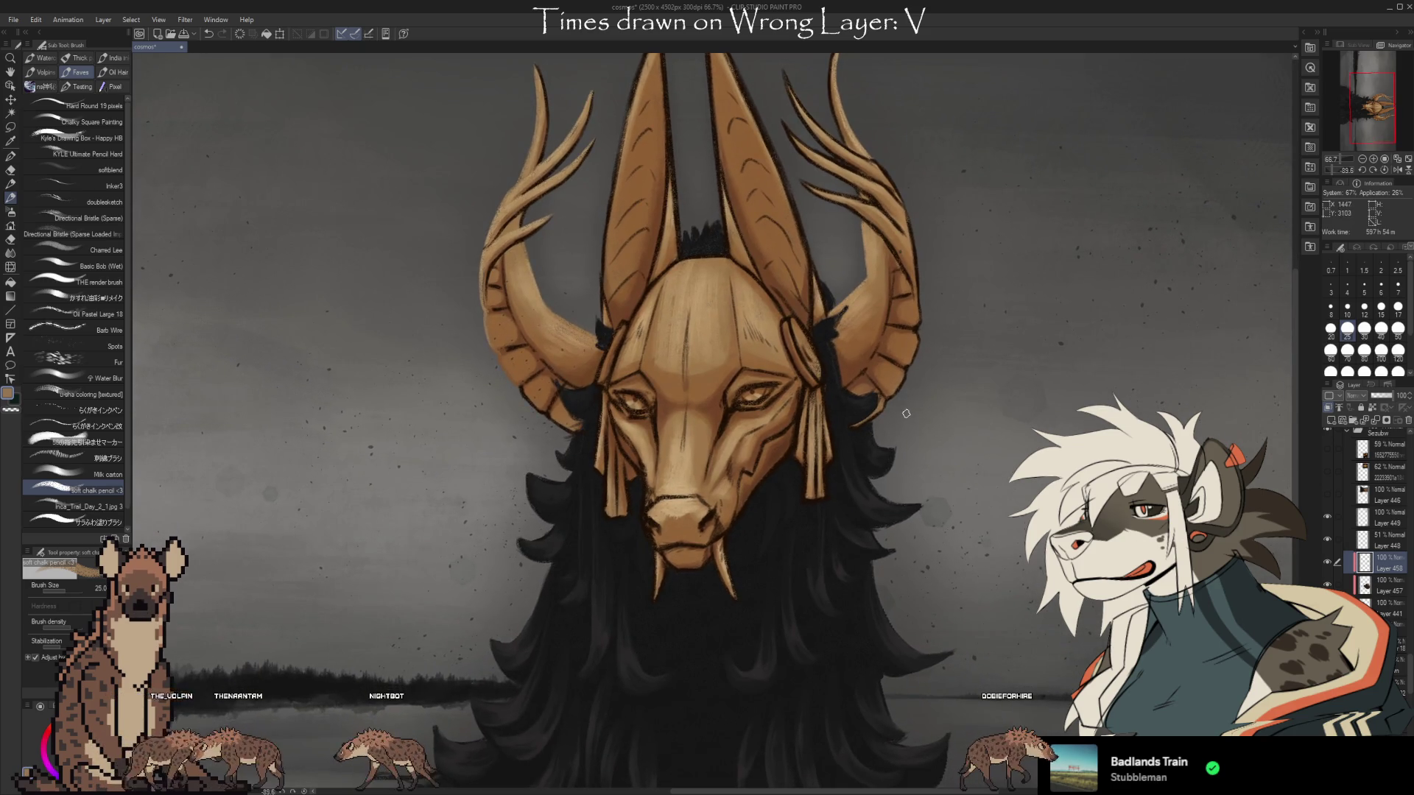
Sample the horn outline and tan, then several shades along the right horn.
{"action": "key", "text": "i"}
{"action": "left_click", "coordinate": [554, 374]}
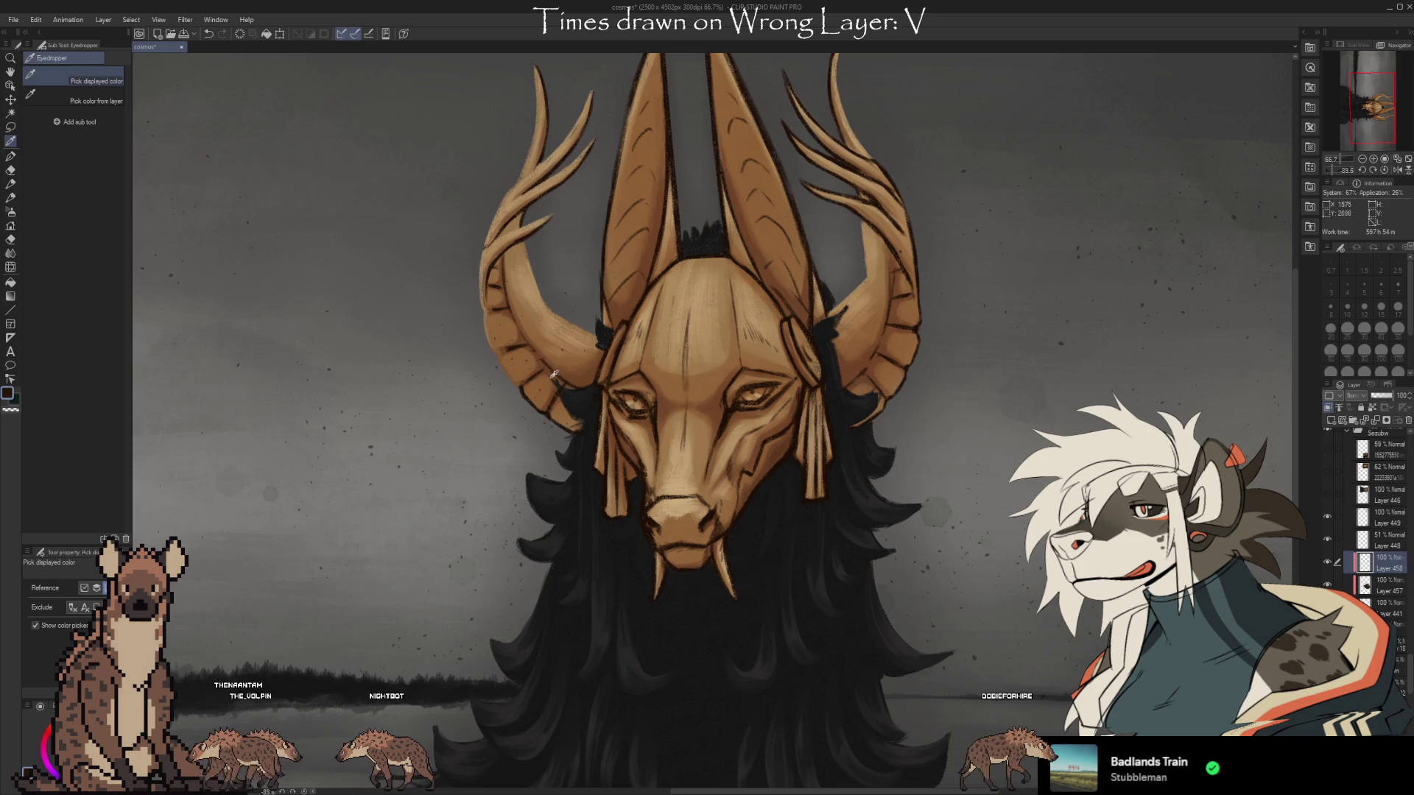
{"action": "left_click", "coordinate": [522, 341]}
{"action": "key", "text": "b"}
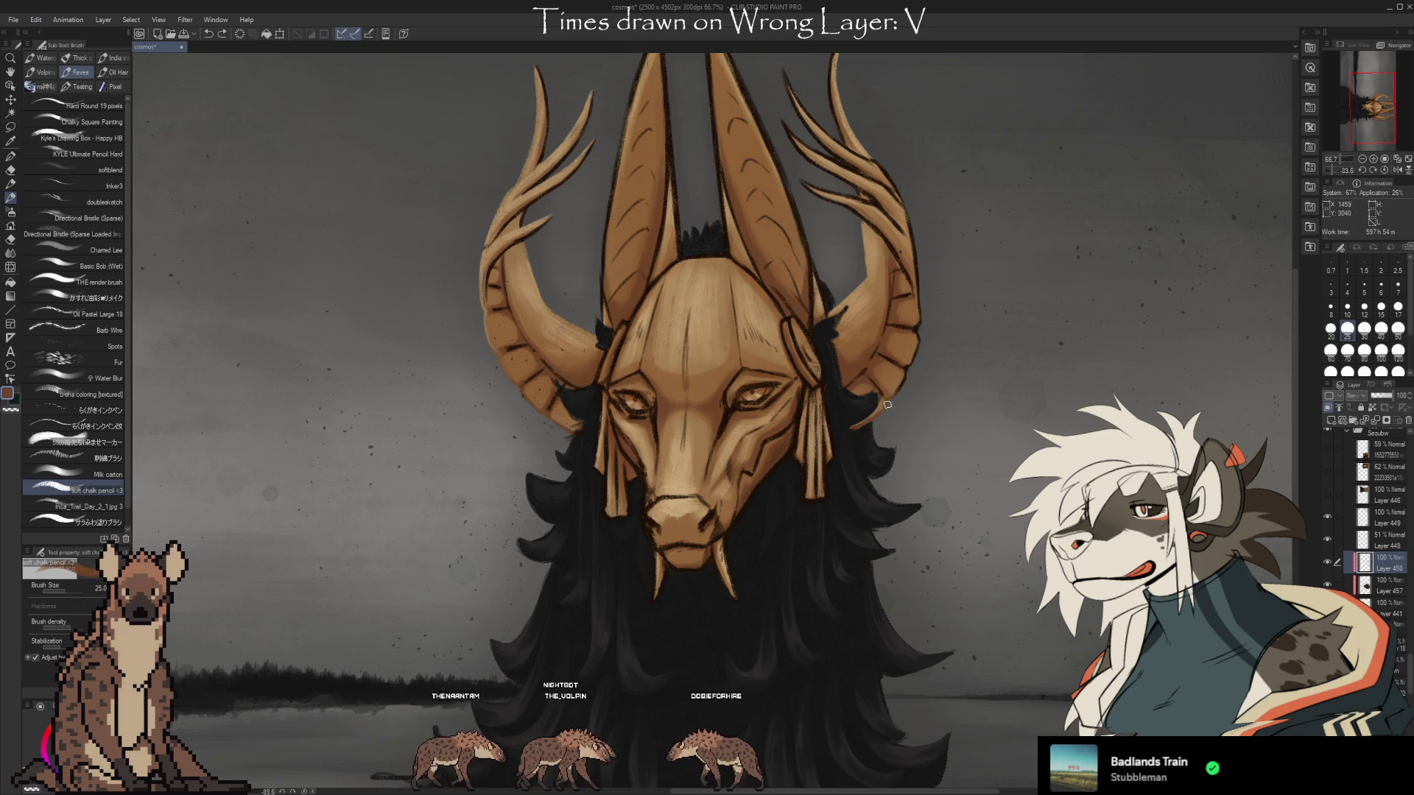
{"action": "left_click", "coordinate": [919, 266], "text": "alt"}
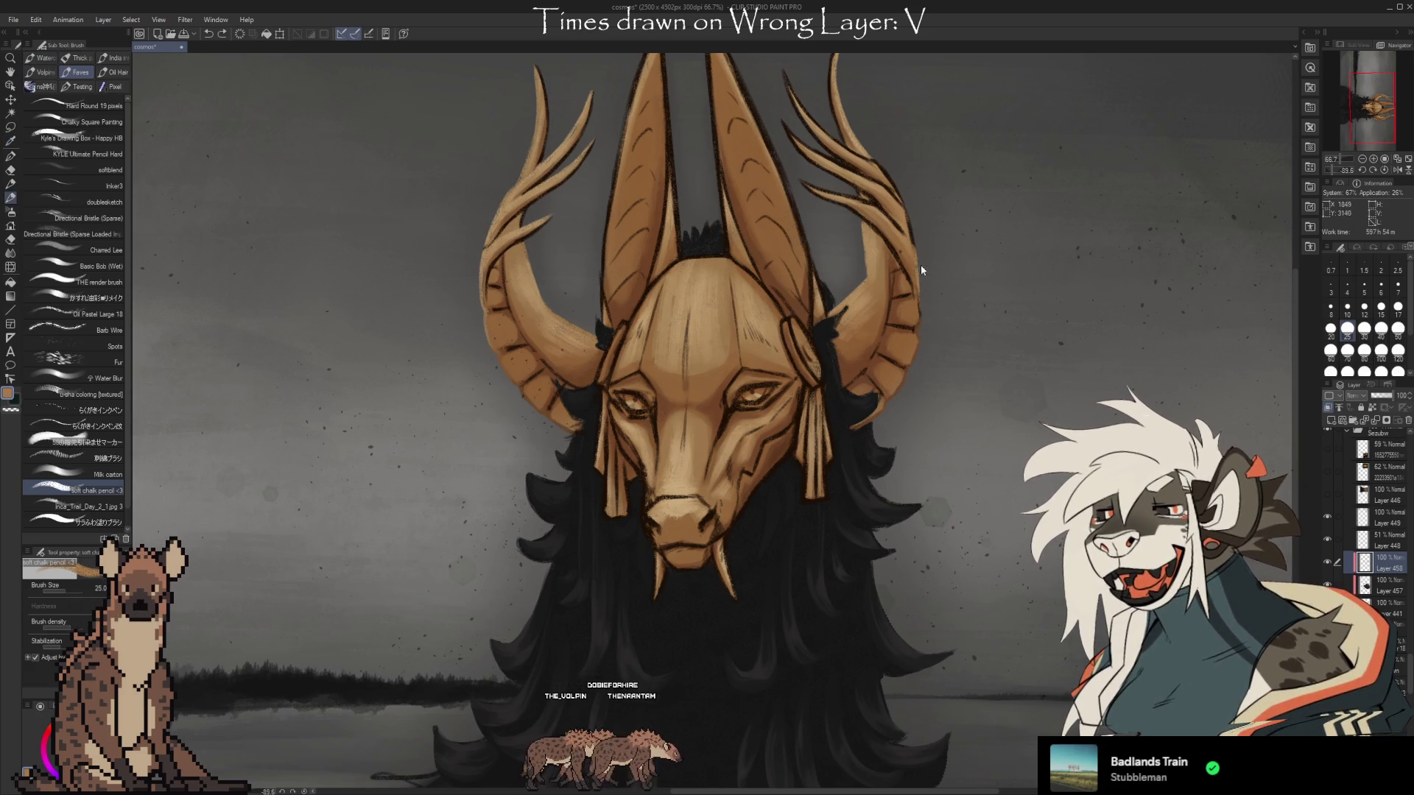
{"action": "left_click", "coordinate": [917, 274], "text": "alt"}
{"action": "left_click", "coordinate": [920, 251], "text": "alt"}
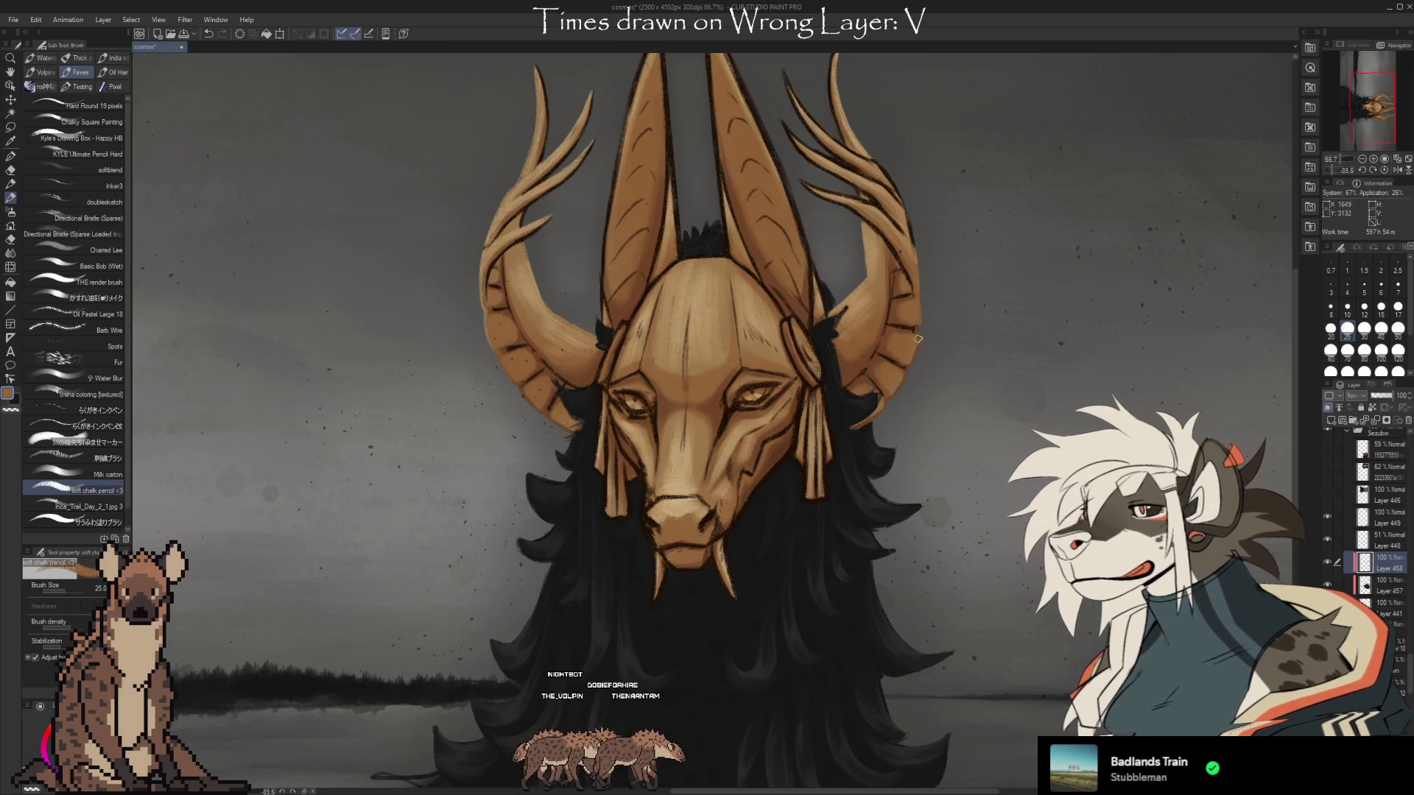
{"action": "left_click", "coordinate": [910, 242], "text": "alt"}
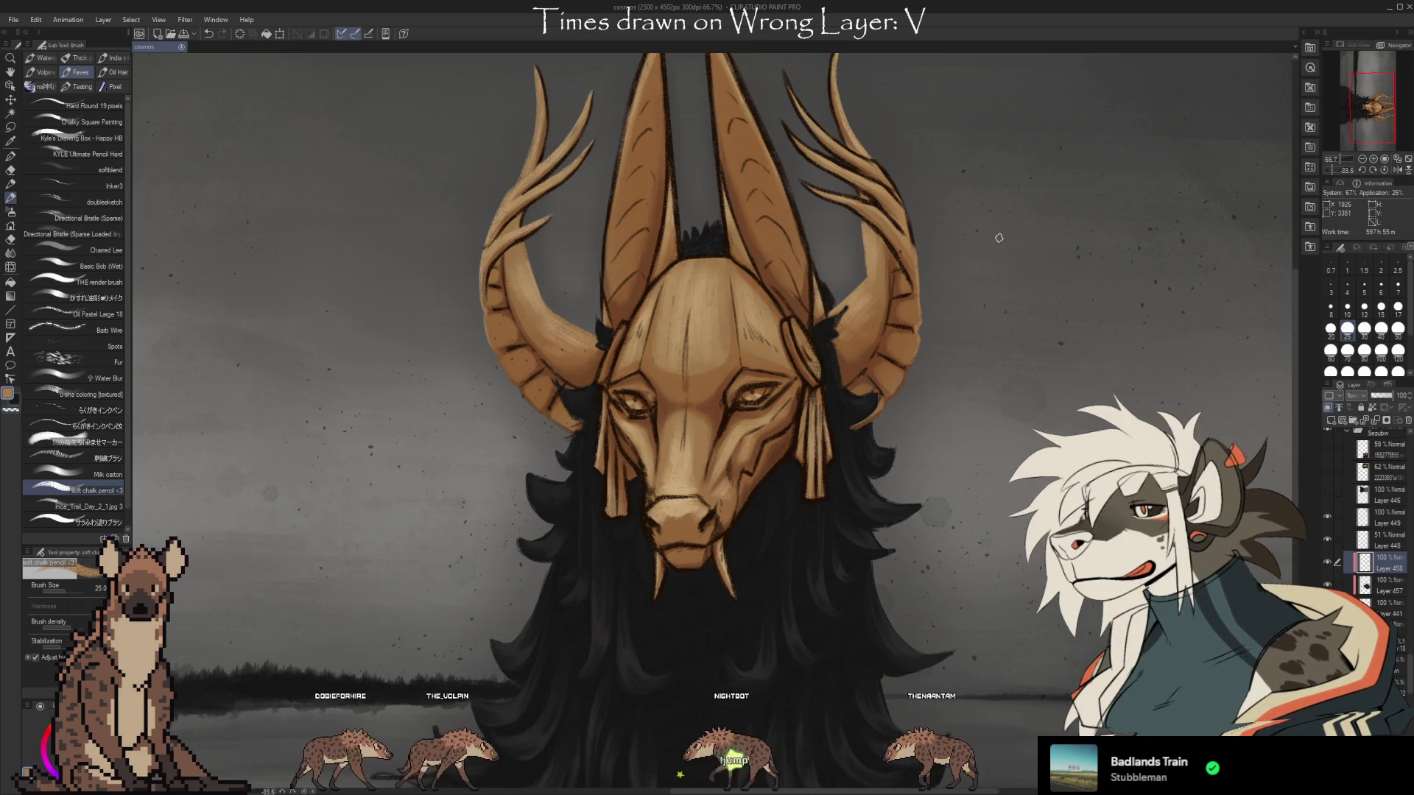
Paint a small brown touch-up stroke on the mask with the soft pencil brush.
{"action": "scroll", "coordinate": [1020, 387], "scroll_direction": "down", "scroll_amount": 1}
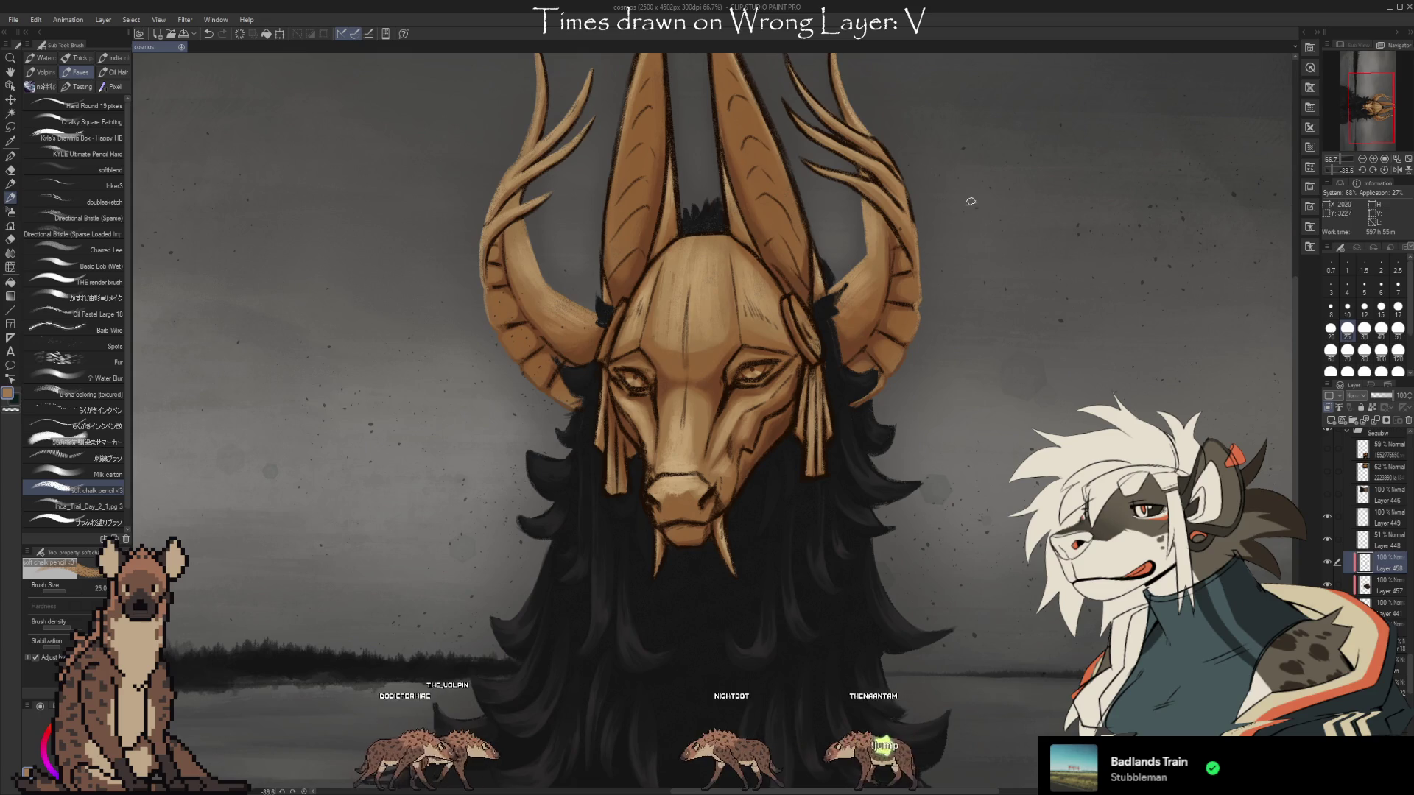
{"action": "scroll", "coordinate": [994, 265], "scroll_direction": "up", "scroll_amount": 2}
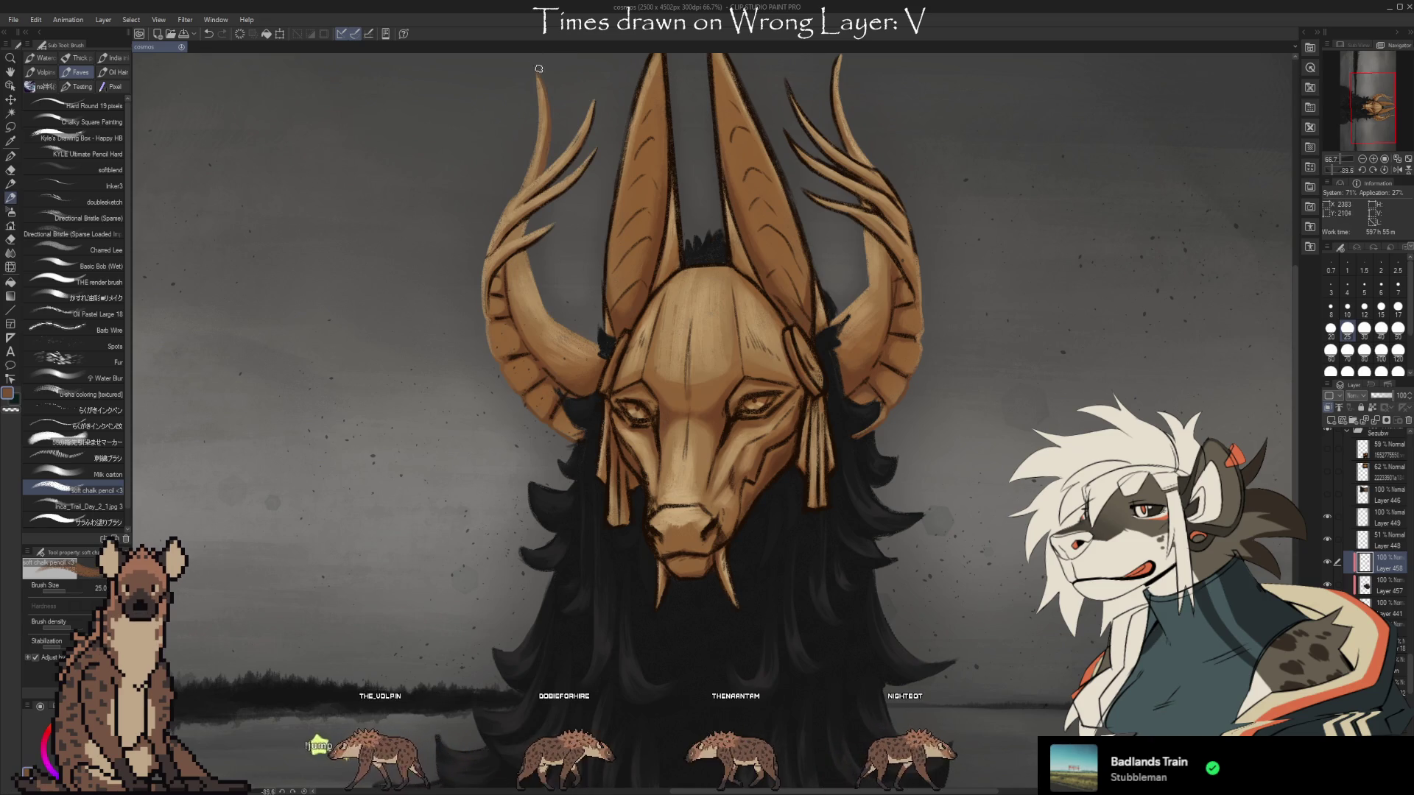
{"action": "scroll", "coordinate": [663, 184], "scroll_direction": "up", "scroll_amount": 1}
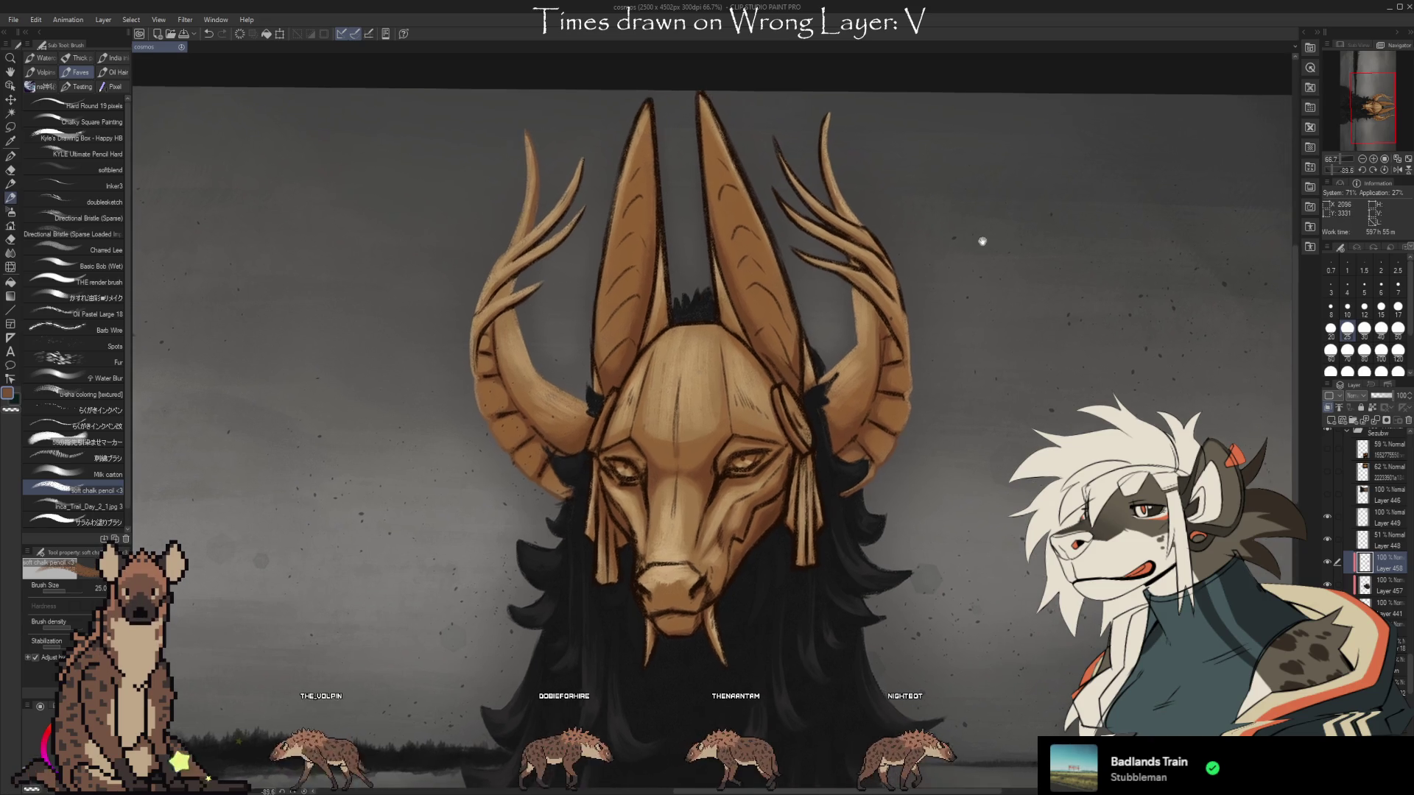
{"action": "key", "text": "i"}
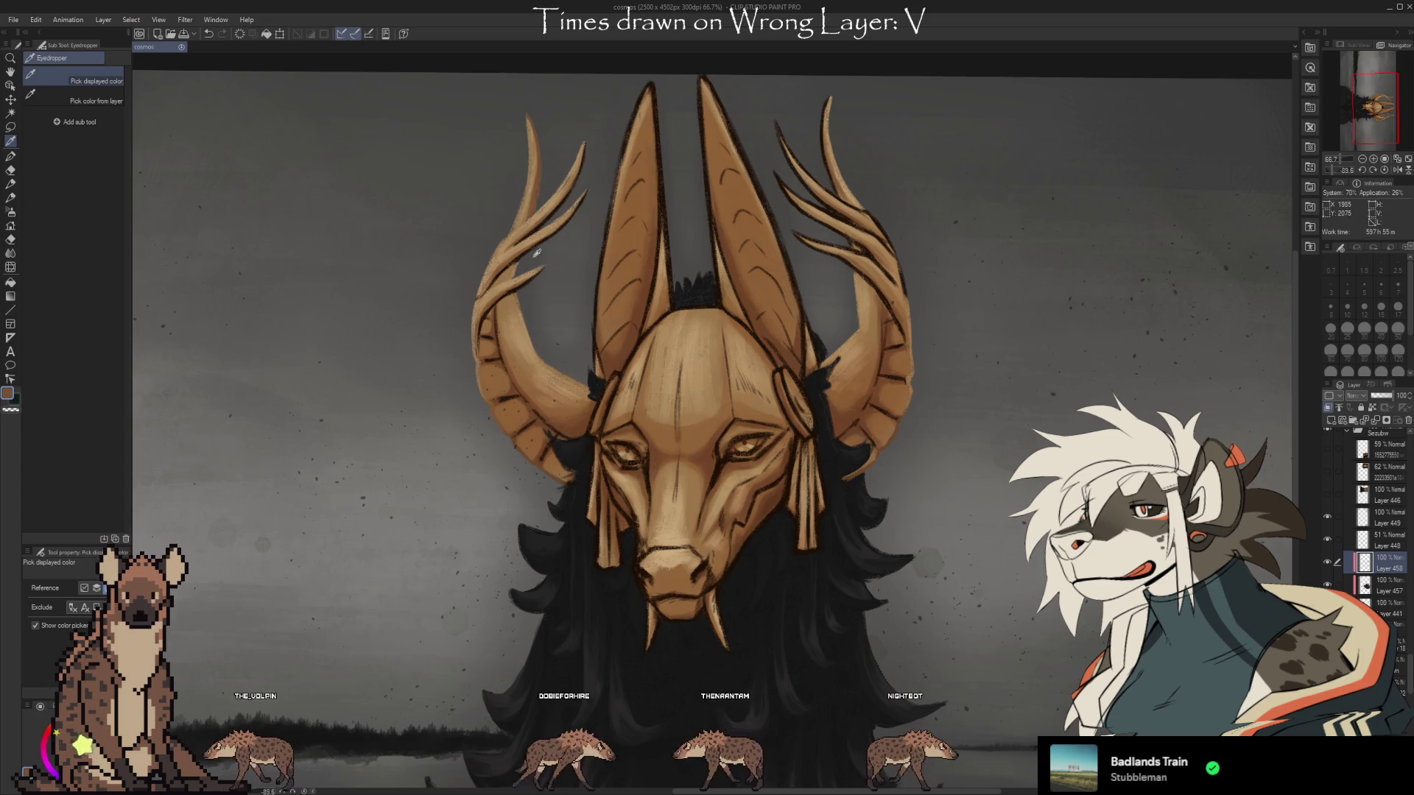
{"action": "key", "text": "b"}
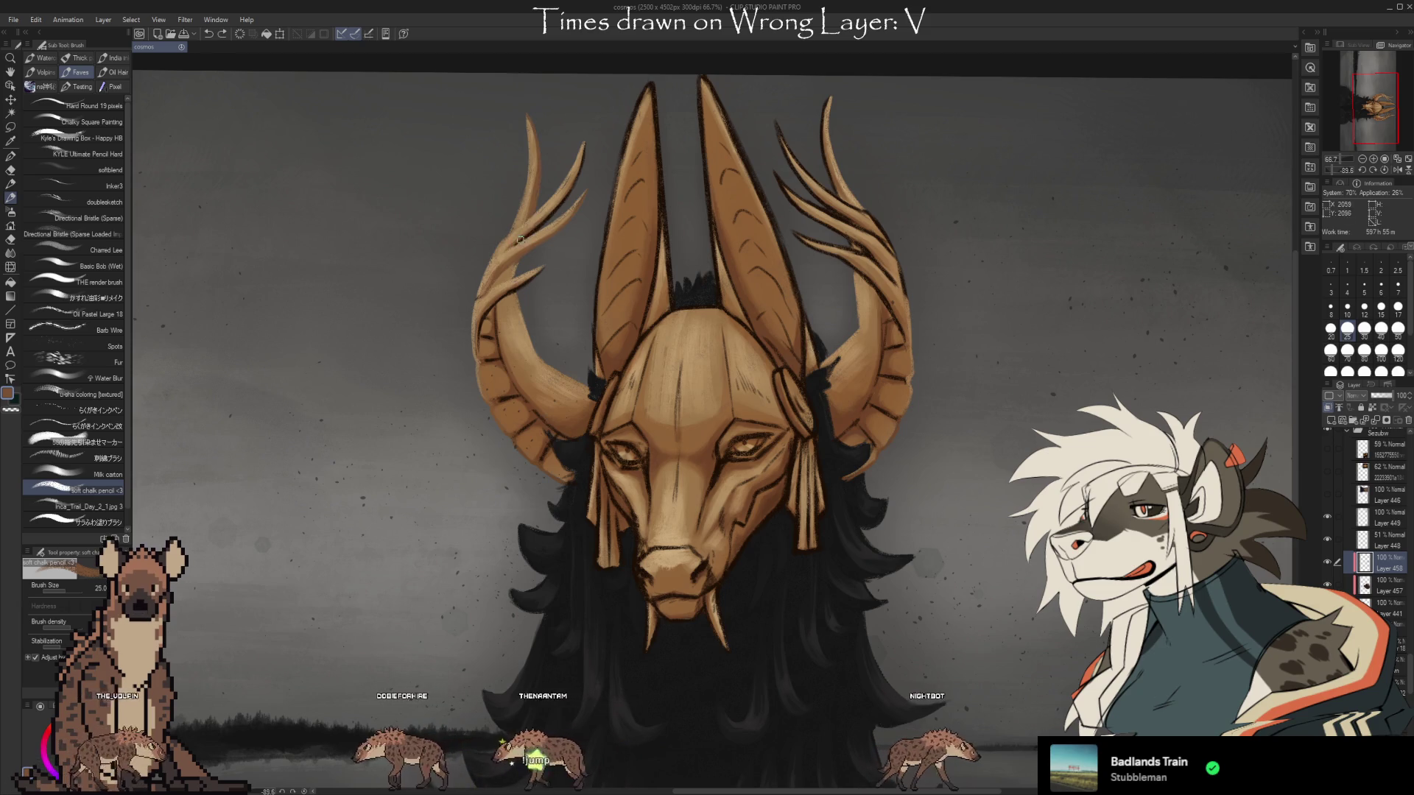
{"action": "left_click_drag", "start_coordinate": [559, 207], "coordinate": [589, 131]}
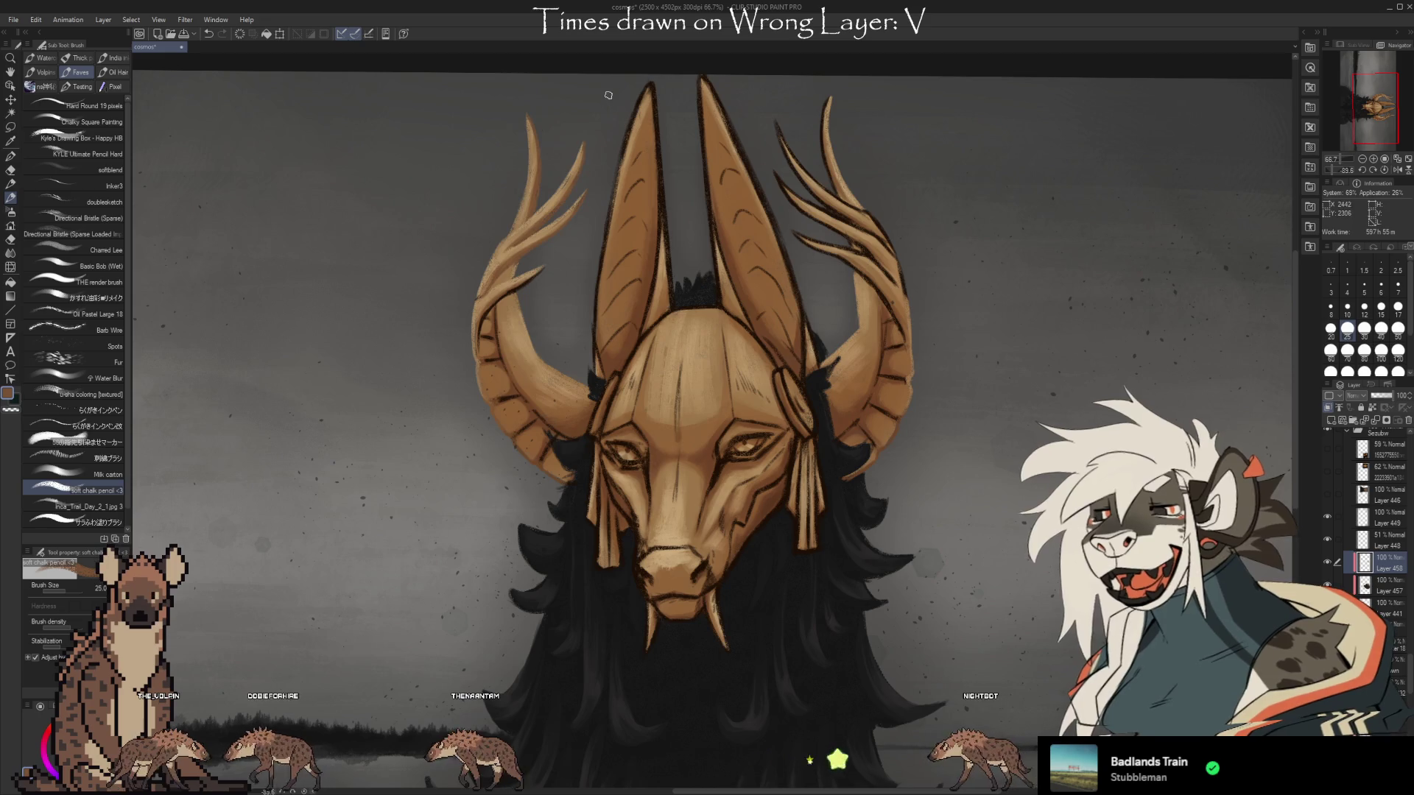
Shrink the brush to size 15 and sample the tan from the left antler.
{"action": "scroll", "coordinate": [594, 350], "scroll_direction": "down", "scroll_amount": 2}
{"action": "key", "text": "bracketleft"}
{"action": "key", "text": "bracketleft"}
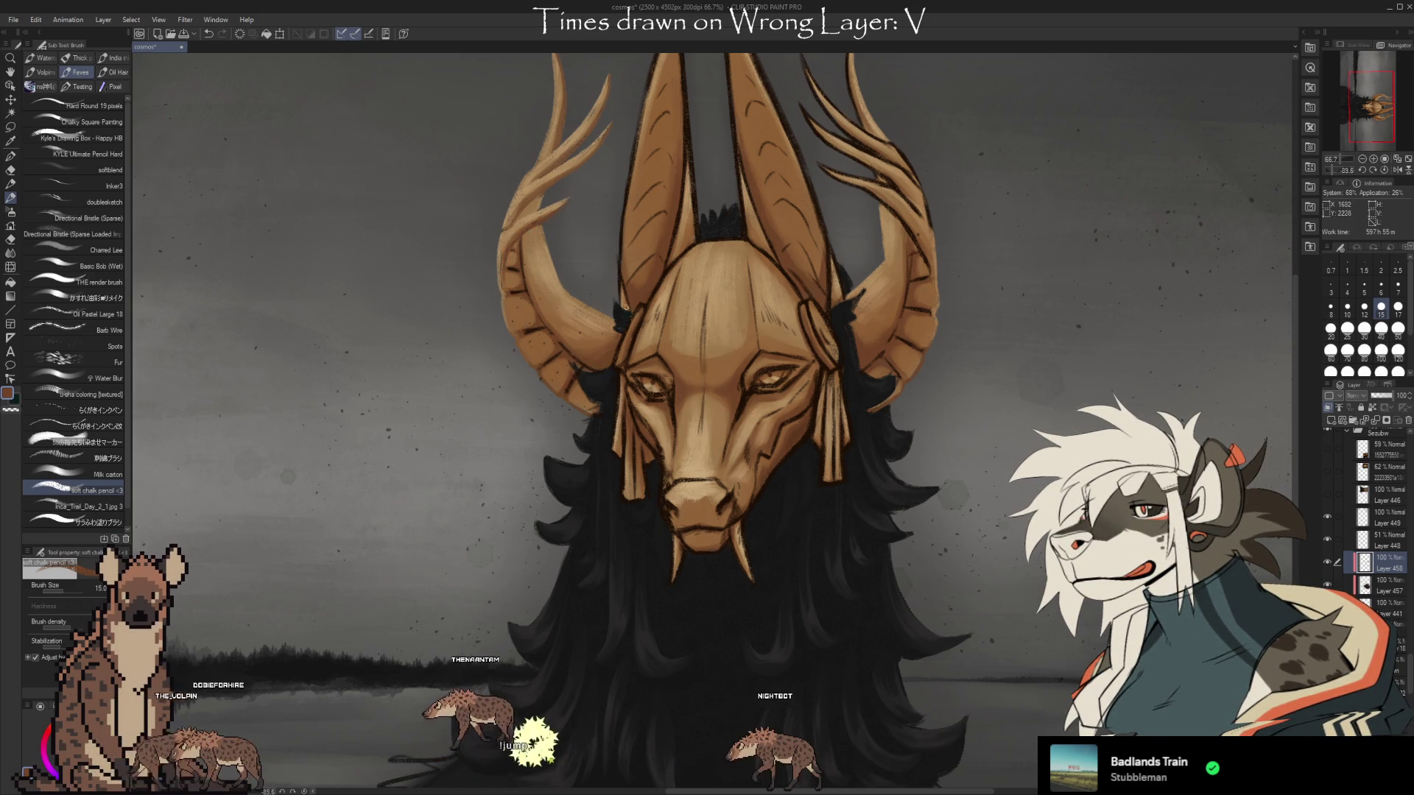
{"action": "mouse_move", "coordinate": [663, 309]}
{"action": "left_mouse_down"}
{"action": "mouse_move", "coordinate": [1033, 325]}
{"action": "mouse_move", "coordinate": [1015, 386]}
{"action": "left_mouse_up"}
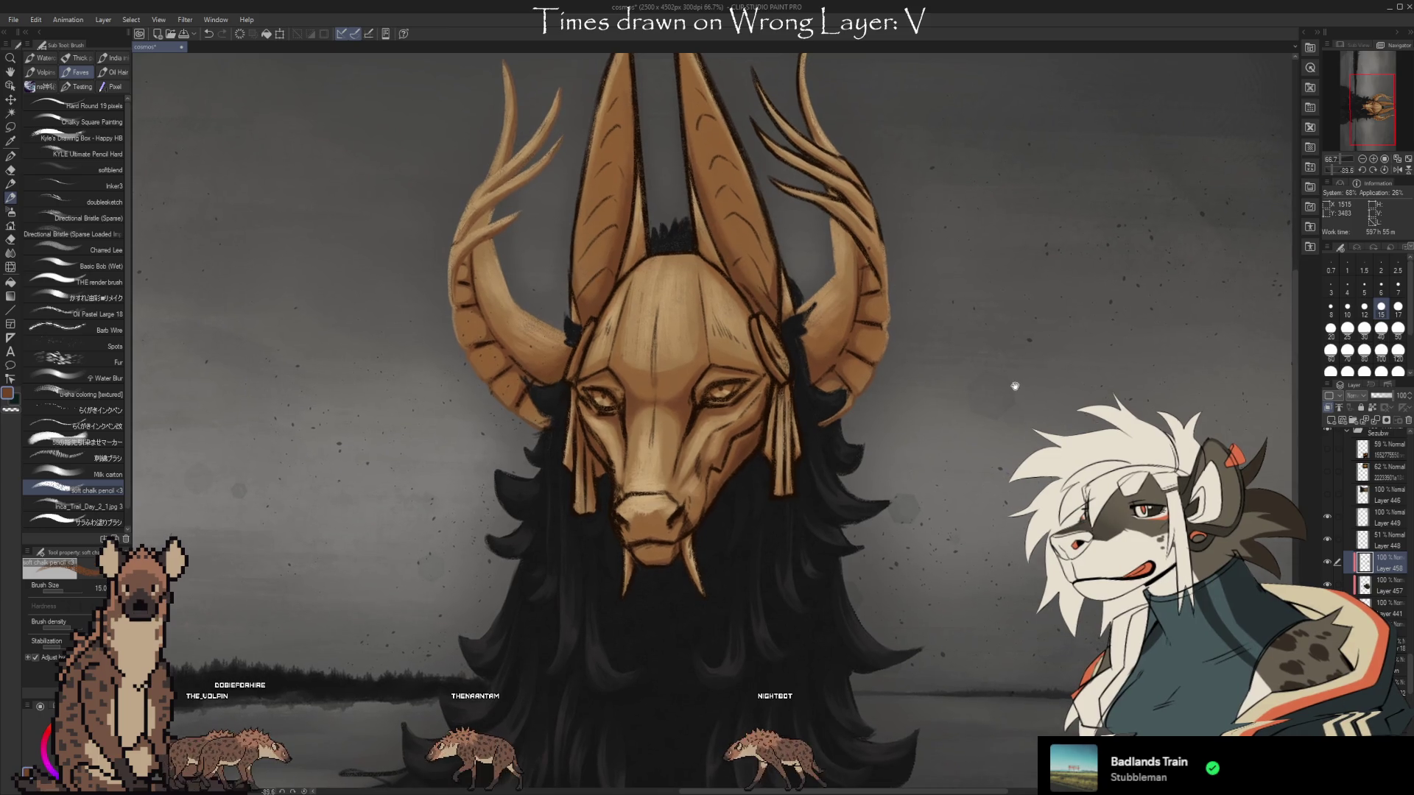
{"action": "left_click", "coordinate": [479, 206], "text": "alt"}
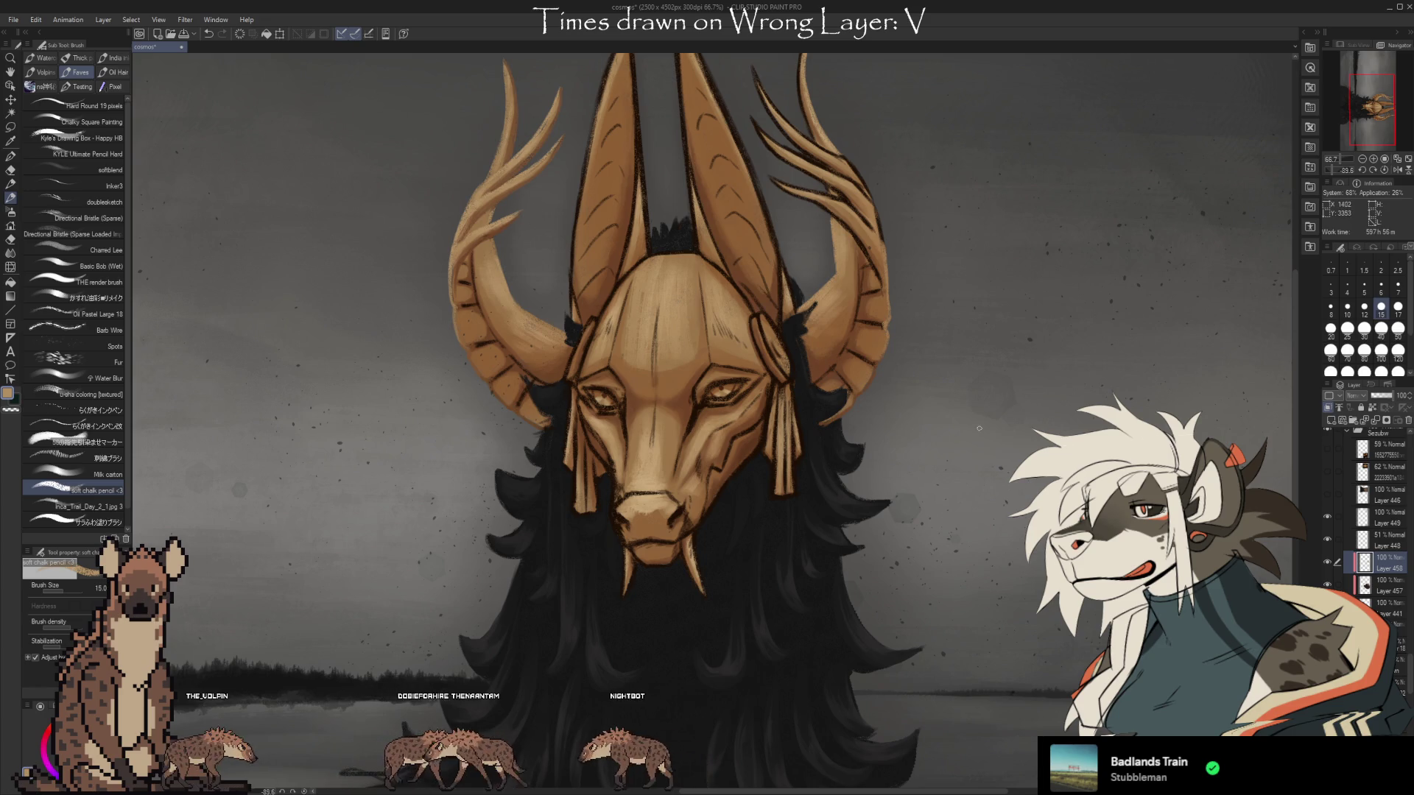
{"action": "key", "text": "i"}
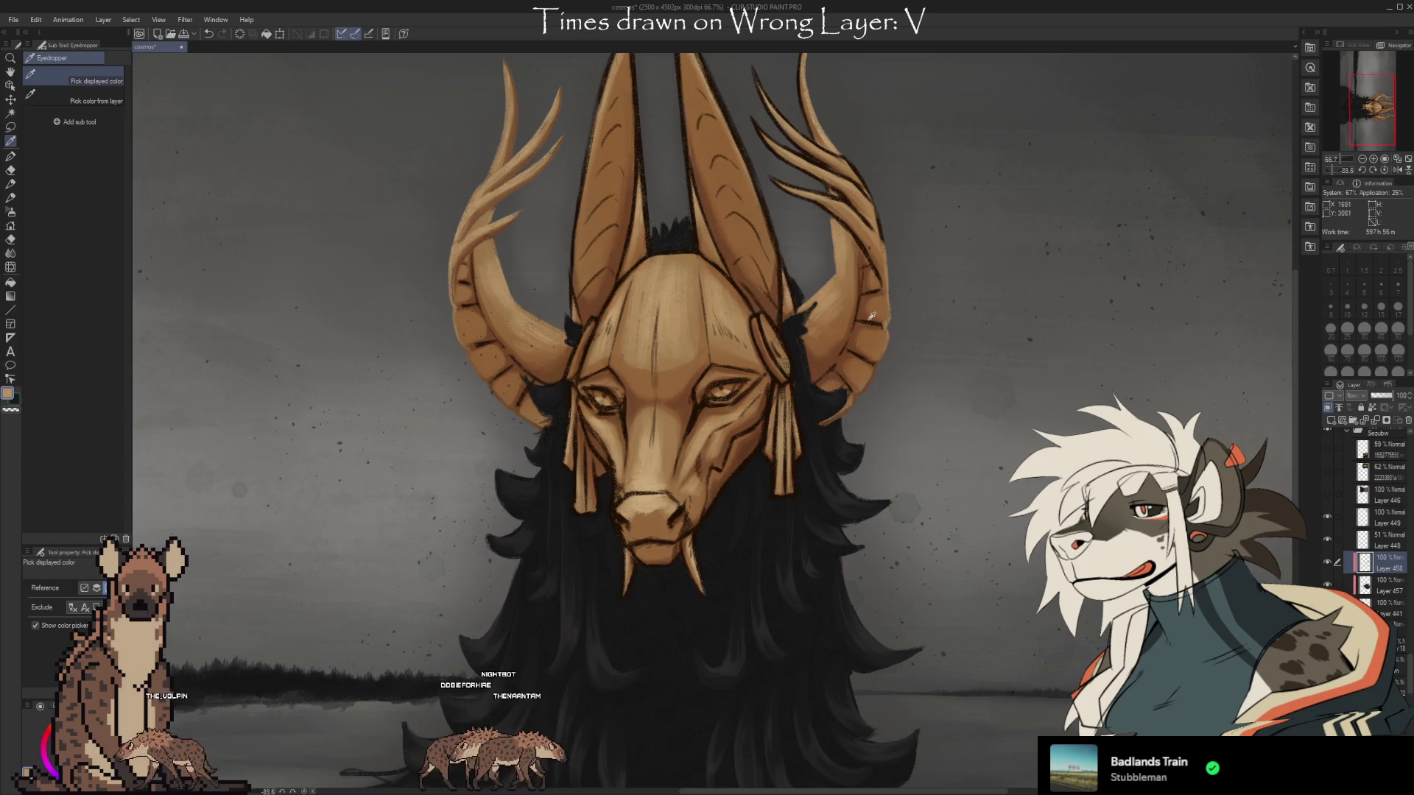
Sample a darker mask brown, then settle on the antler's light tan as the paint colour.
{"action": "scroll", "coordinate": [873, 316], "scroll_direction": "down", "scroll_amount": 5}
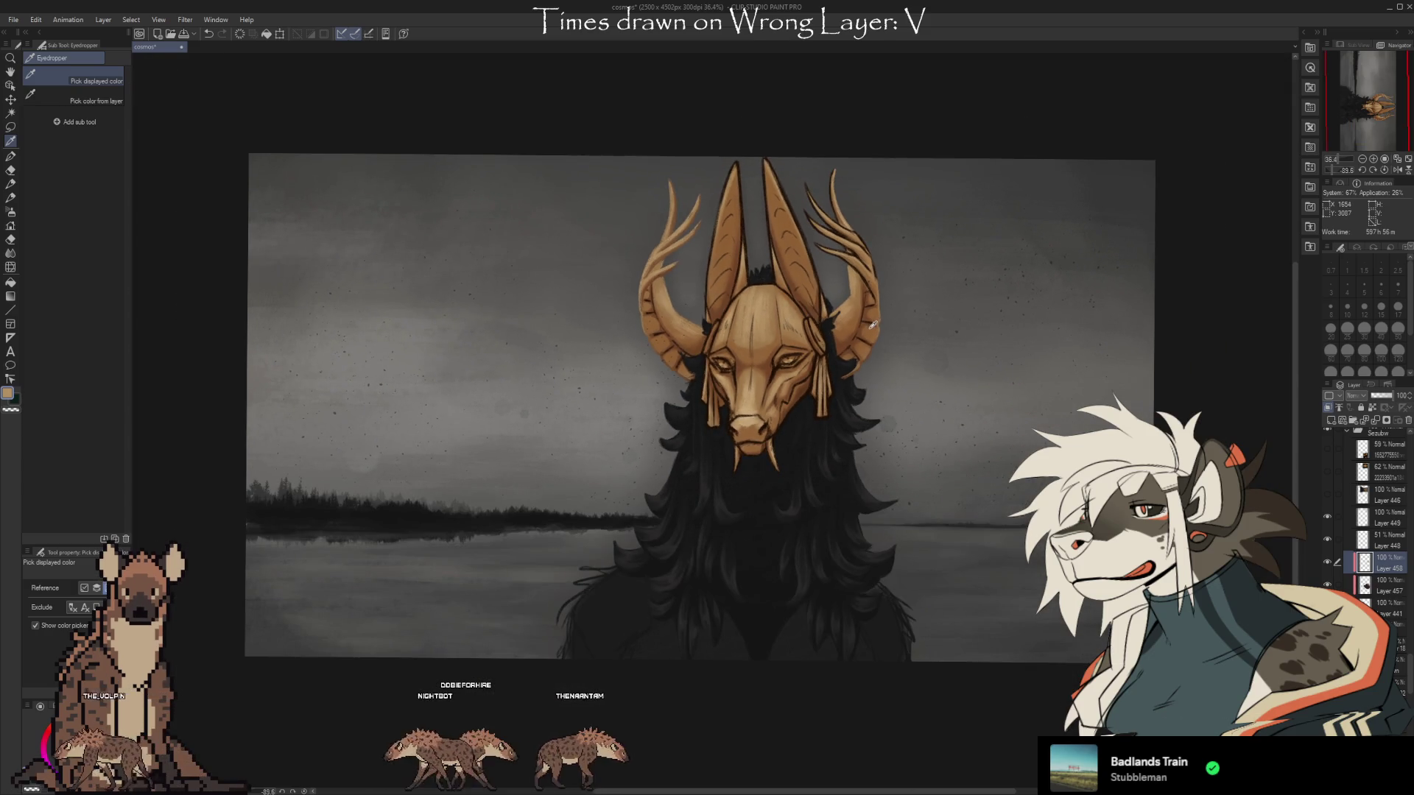
{"action": "scroll", "coordinate": [873, 324], "scroll_direction": "up", "scroll_amount": 3}
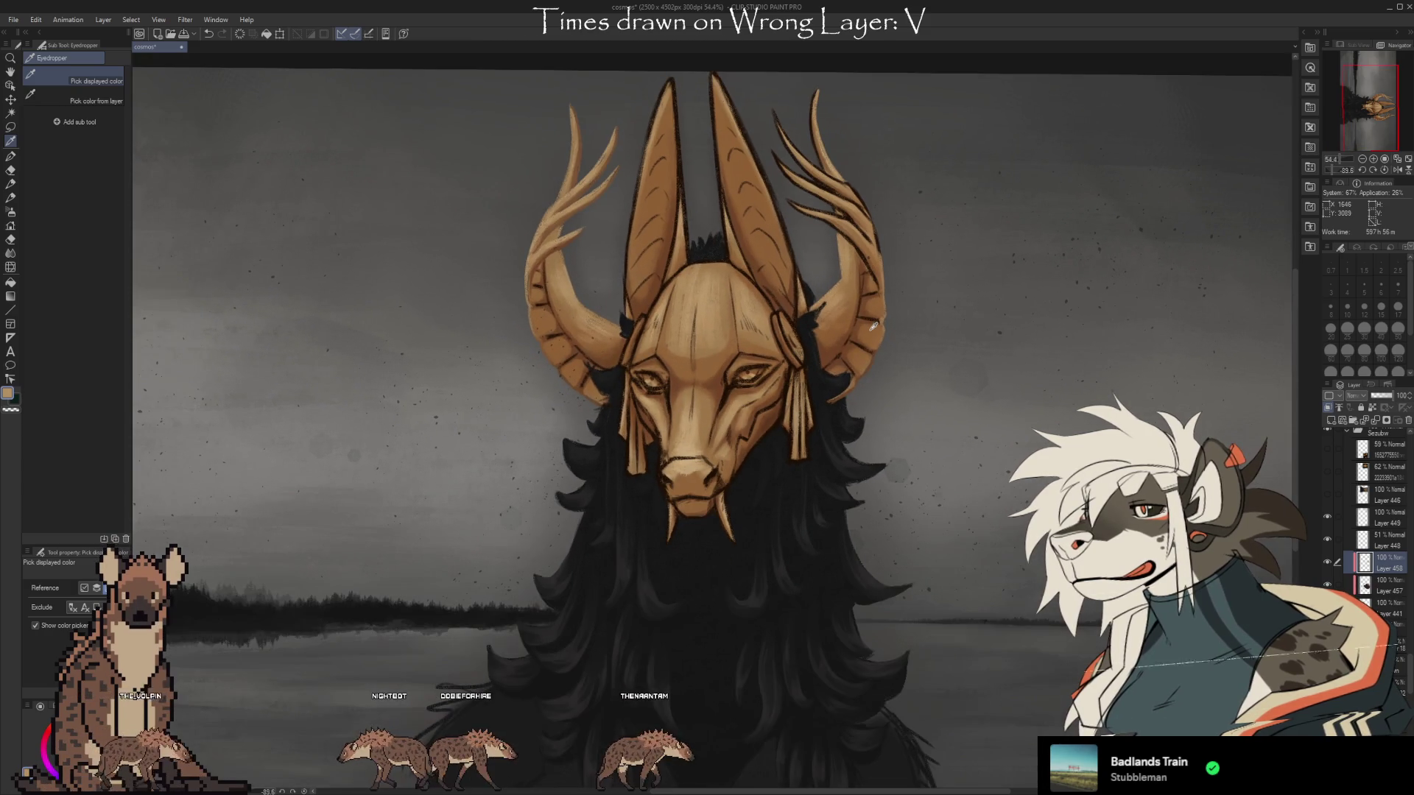
{"action": "left_click", "coordinate": [718, 387]}
{"action": "key", "text": "b"}
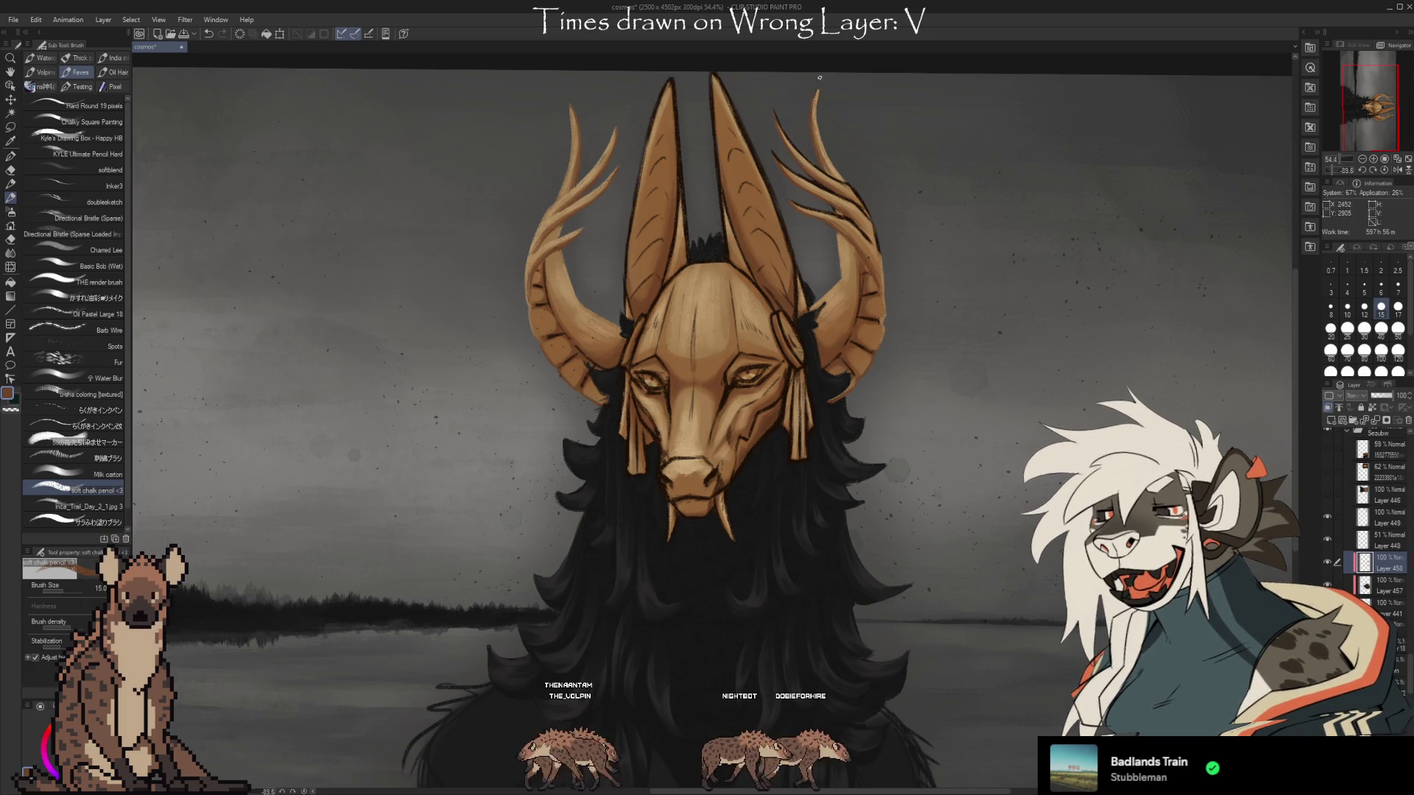
{"action": "left_click", "coordinate": [852, 181], "text": "alt"}
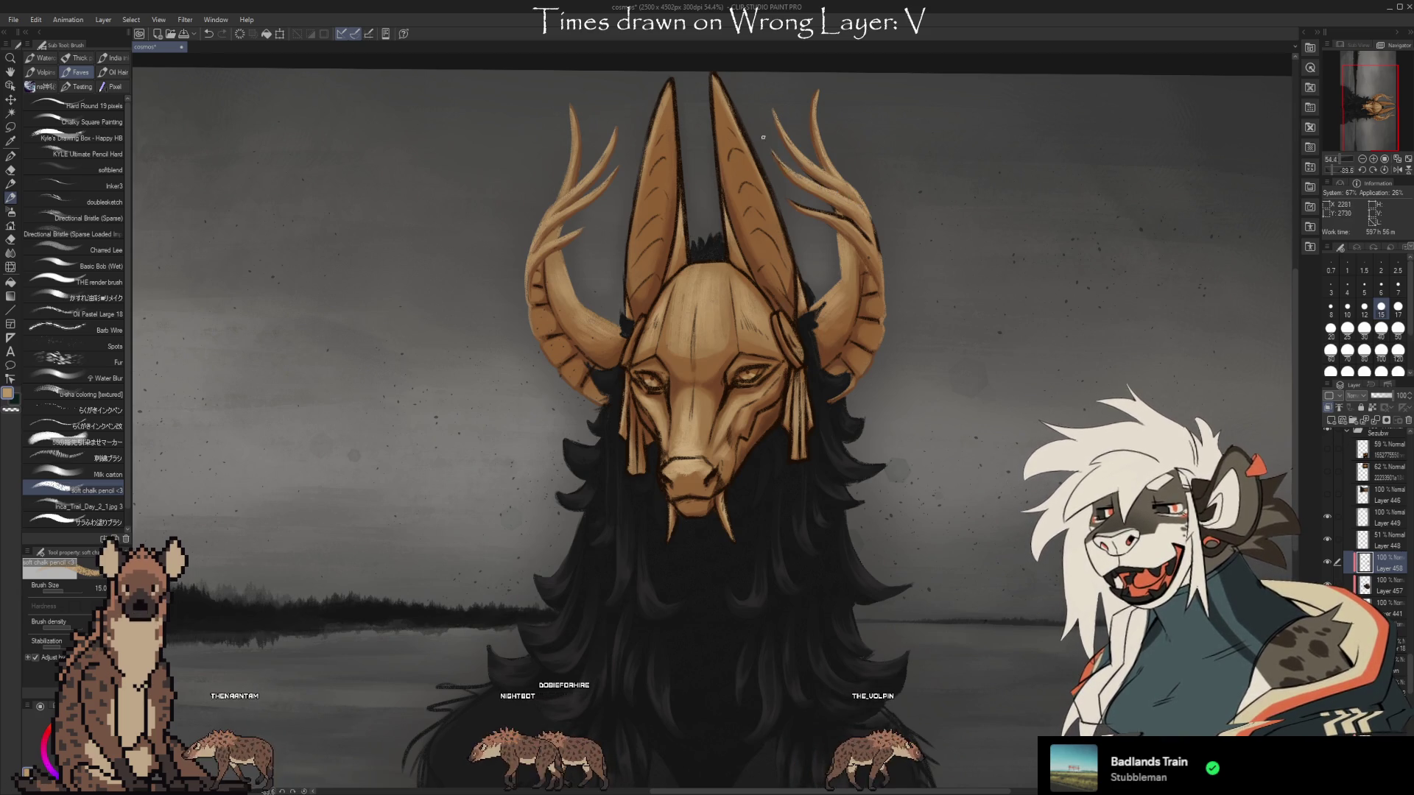
Sample several browns from the right antler and horn until the wanted brown is active.
{"action": "left_click", "coordinate": [823, 183], "text": "alt"}
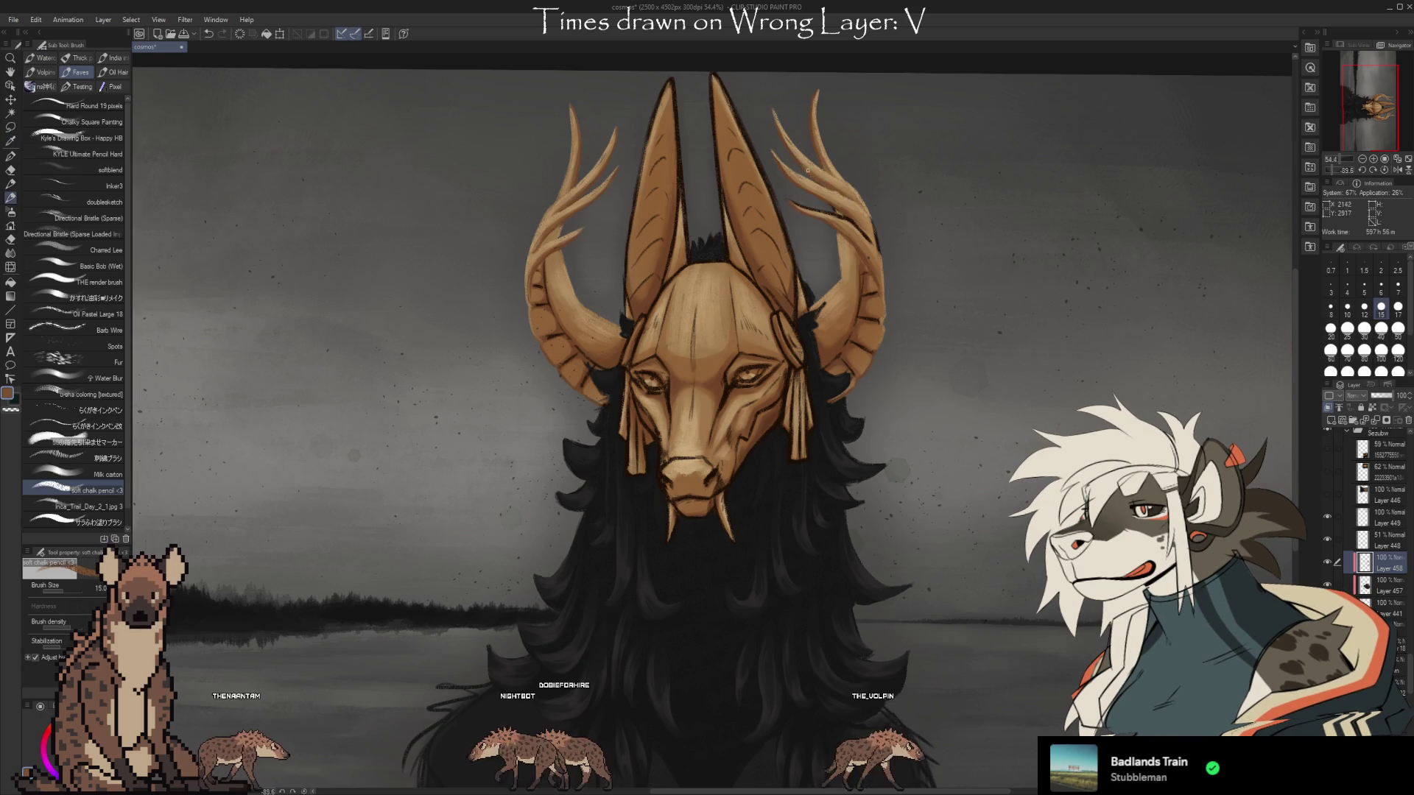
{"action": "left_click", "coordinate": [814, 176], "text": "alt"}
{"action": "key", "text": "i"}
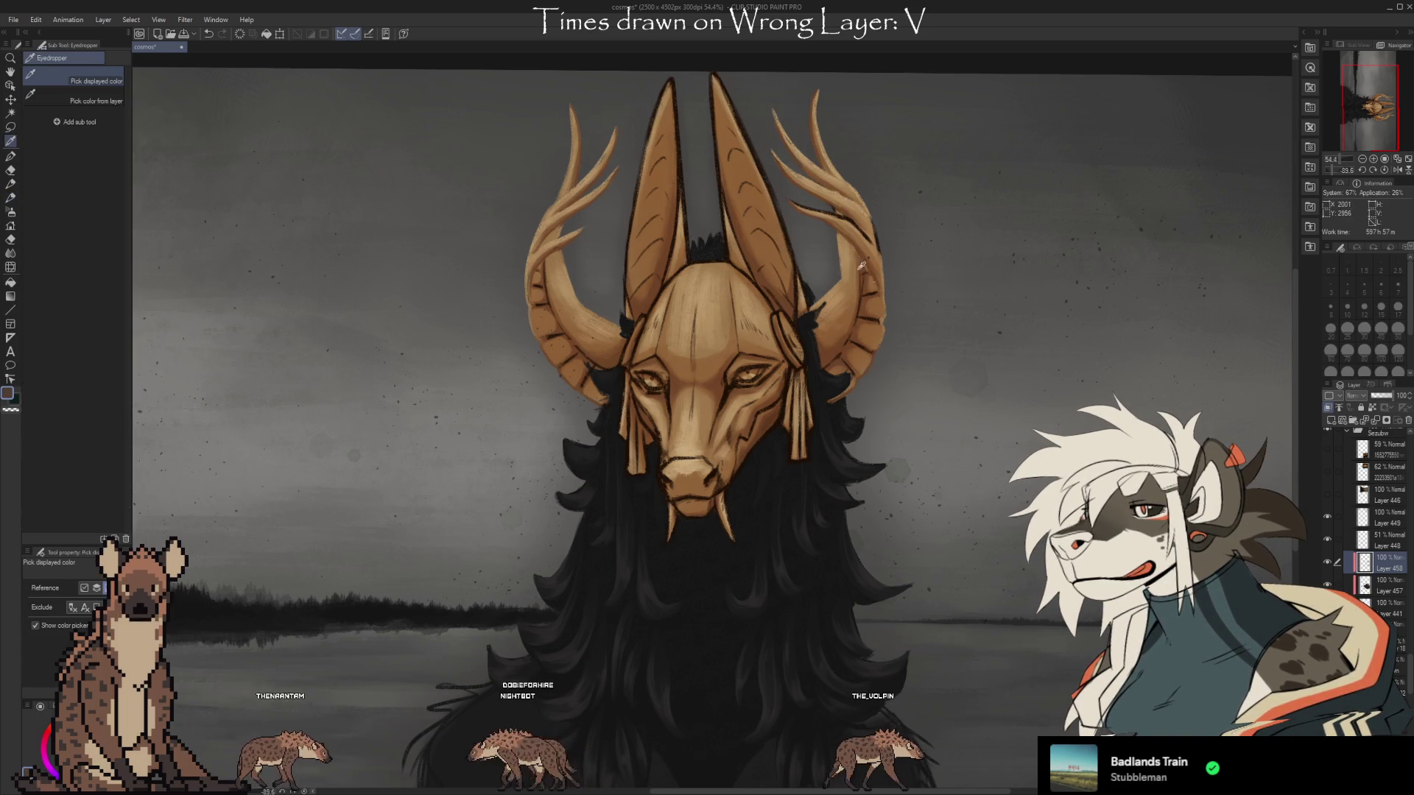
{"action": "left_click", "coordinate": [850, 349]}
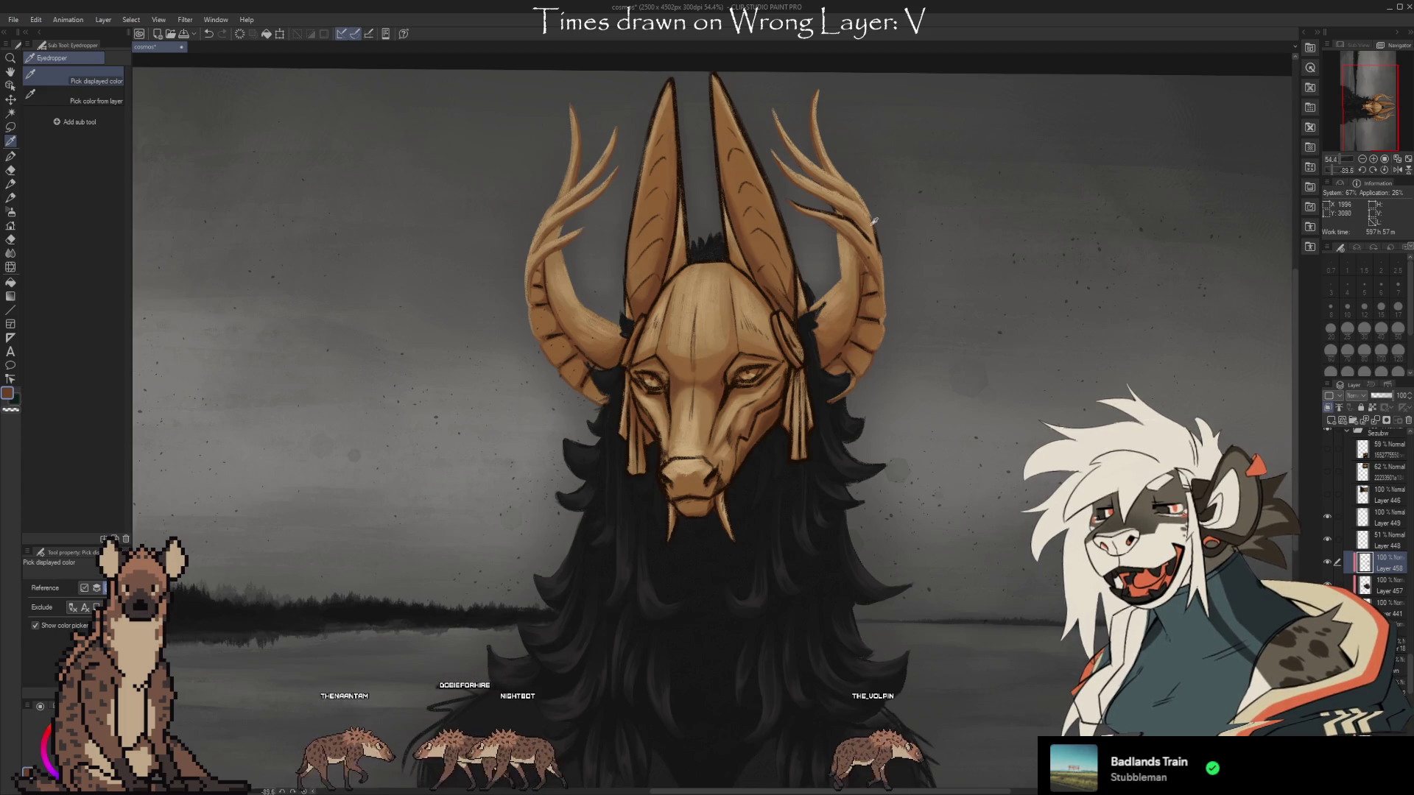
{"action": "left_click", "coordinate": [855, 198]}
{"action": "key", "text": "b"}
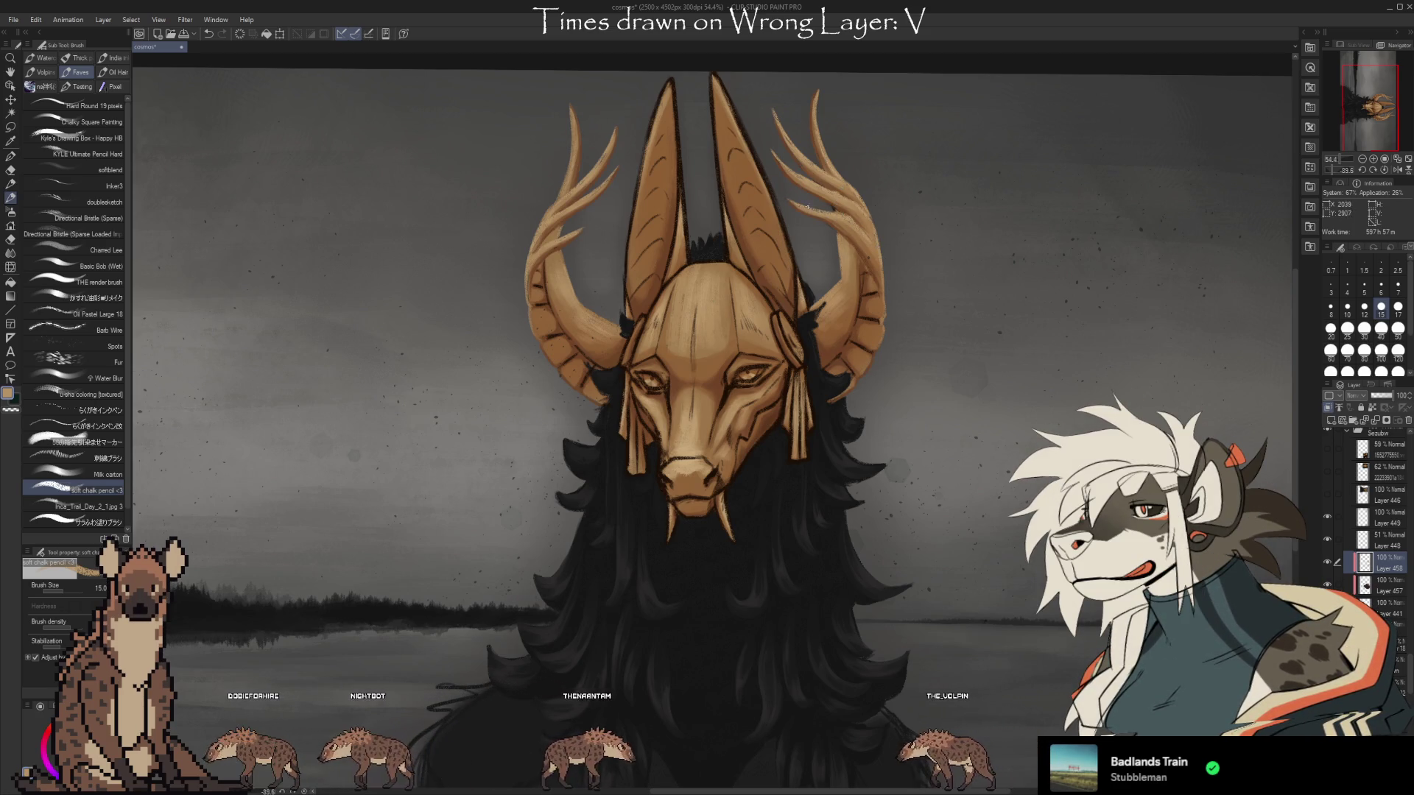
{"action": "left_click", "coordinate": [817, 203], "text": "alt"}
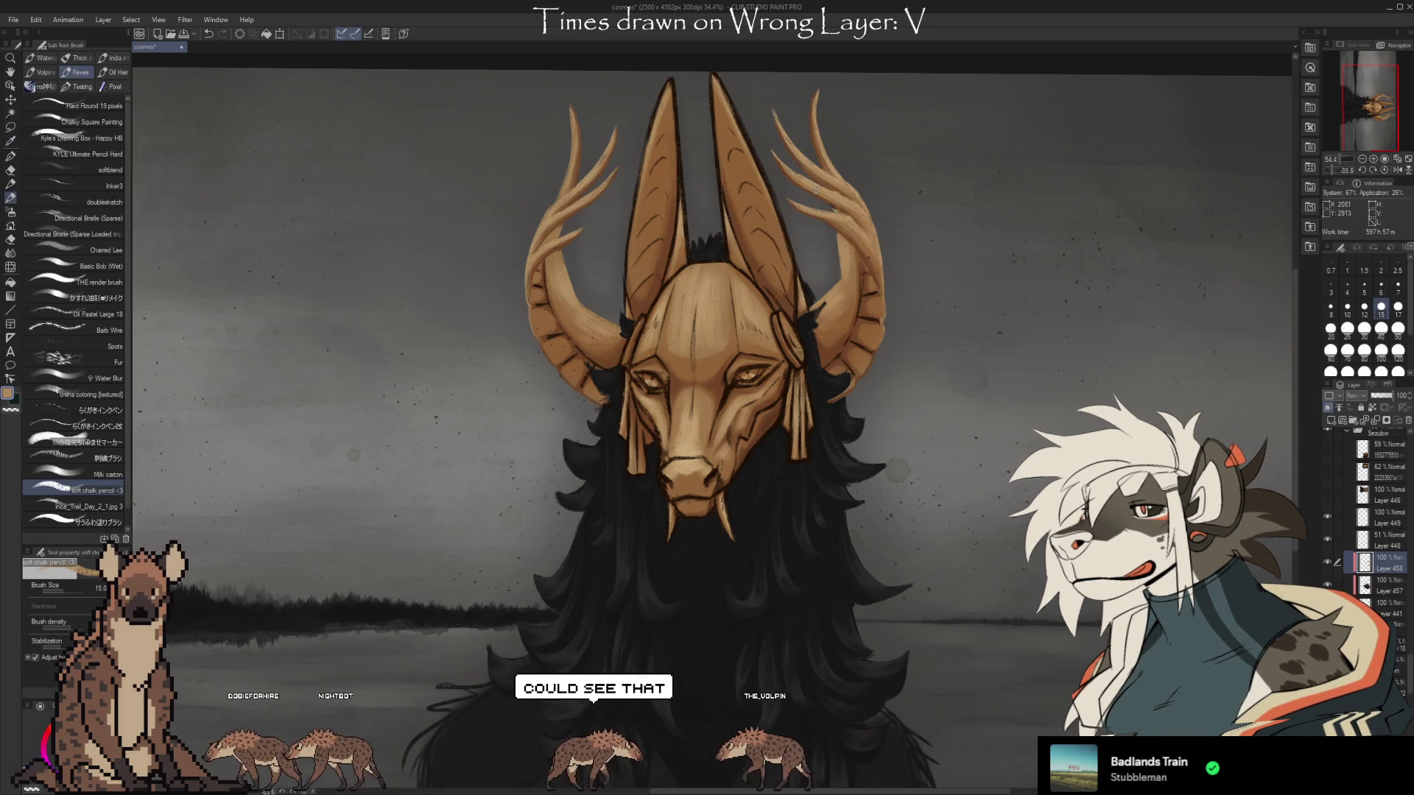
{"action": "left_click", "coordinate": [846, 207], "text": "alt"}
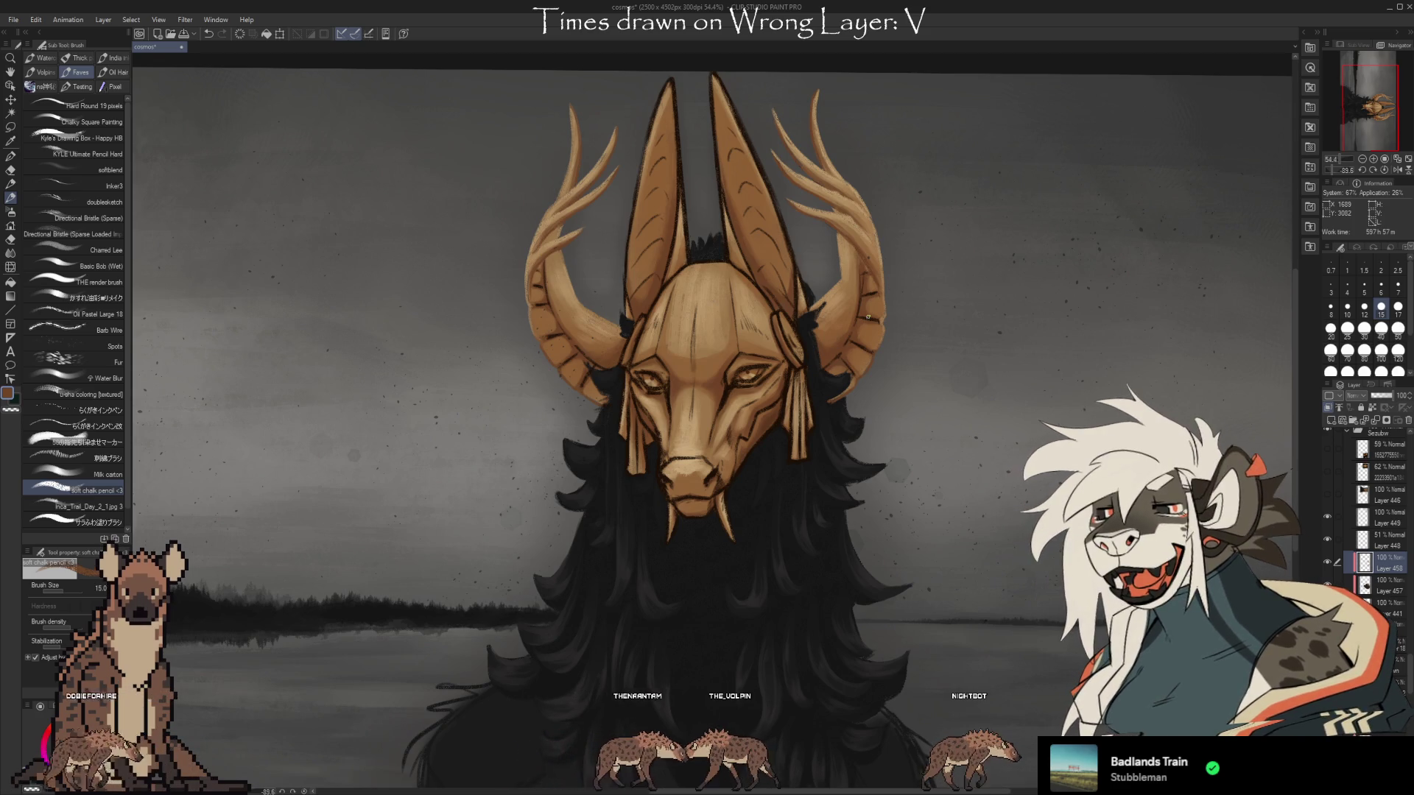
Sample the left ear tip's colour and paint a light highlight down the left ear's inner edge.
{"action": "key", "text": "i"}
{"action": "left_click", "coordinate": [646, 211]}
{"action": "left_click", "coordinate": [665, 101]}
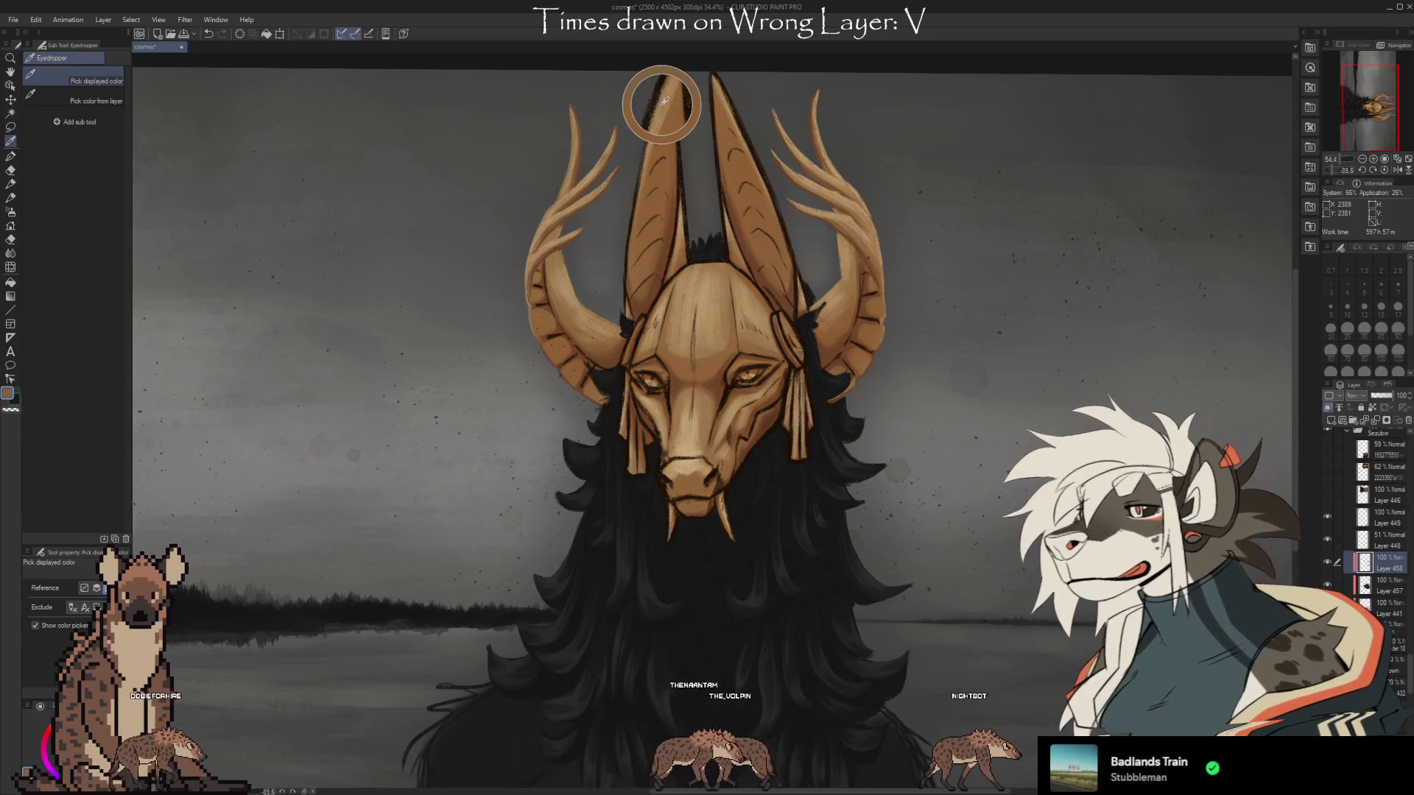
{"action": "key", "text": "b"}
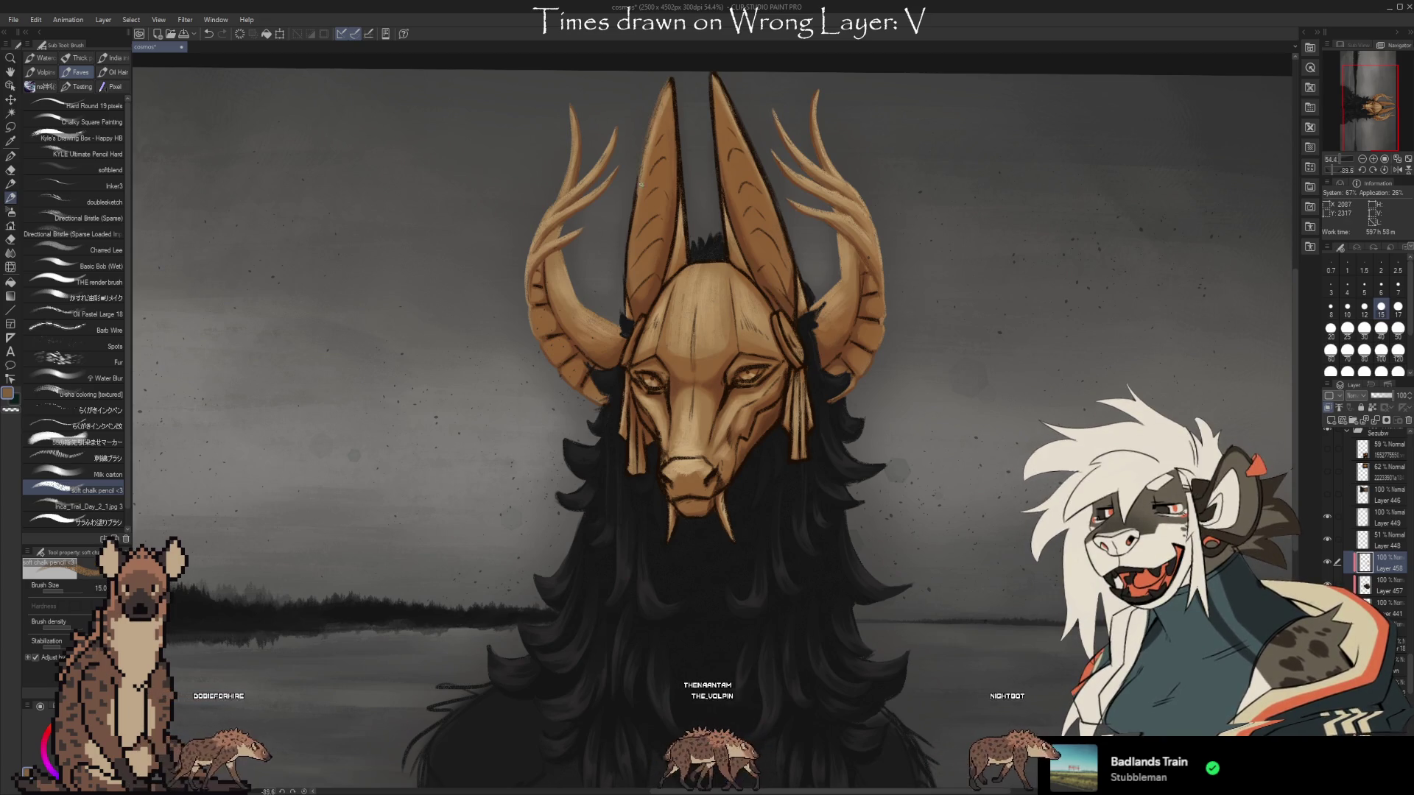
{"action": "left_click", "coordinate": [663, 126], "text": "alt"}
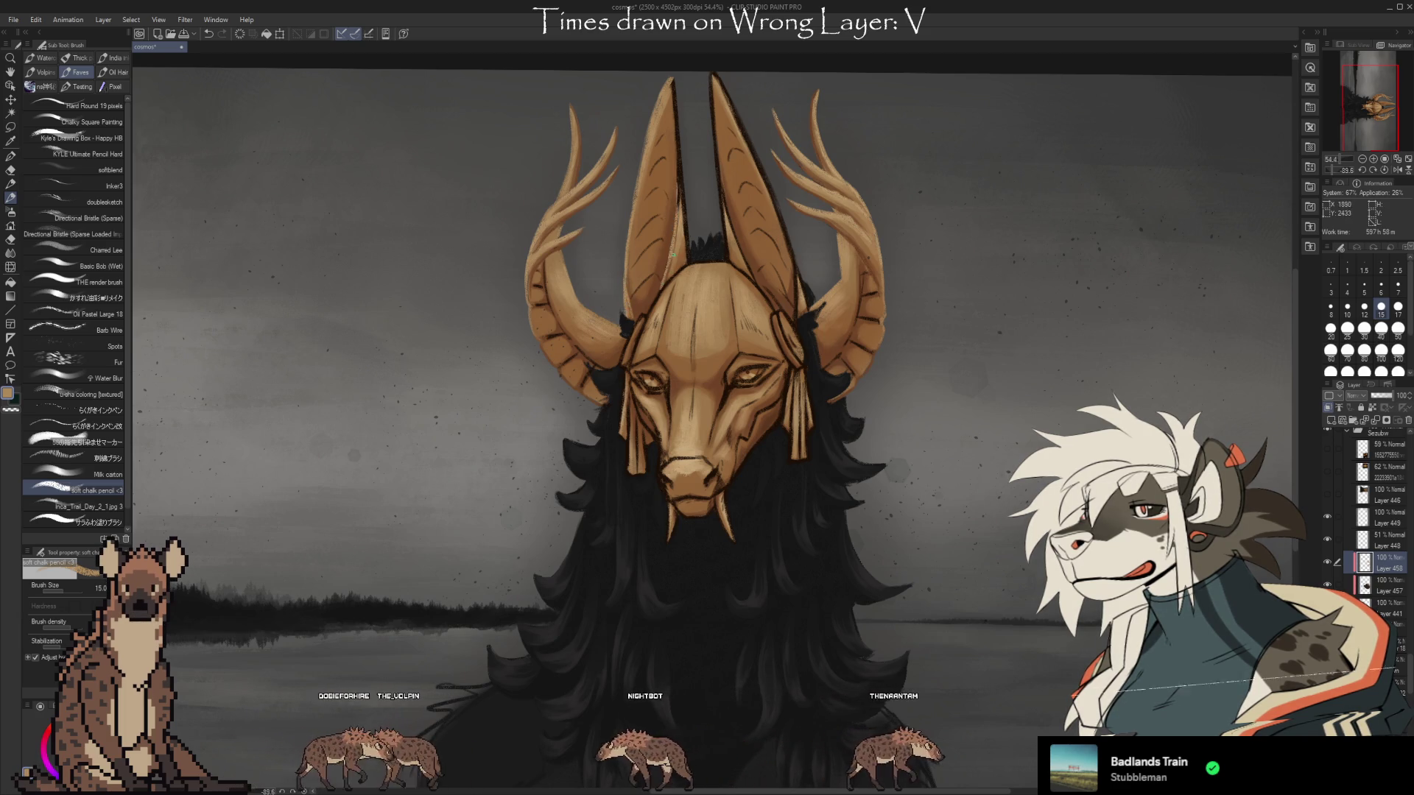
{"action": "left_click_drag", "start_coordinate": [679, 144], "coordinate": [672, 82]}
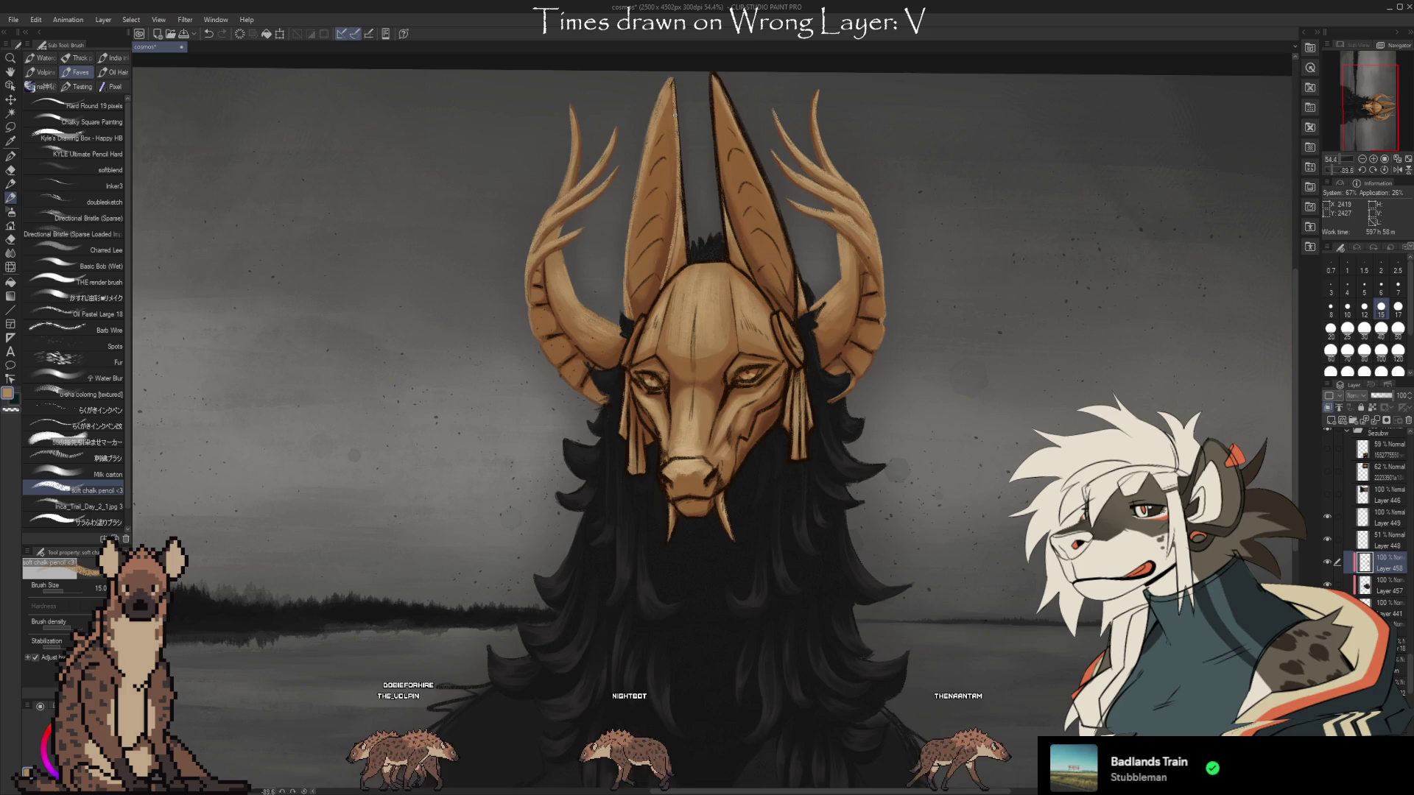
{"action": "left_click_drag", "start_coordinate": [685, 237], "coordinate": [682, 189]}
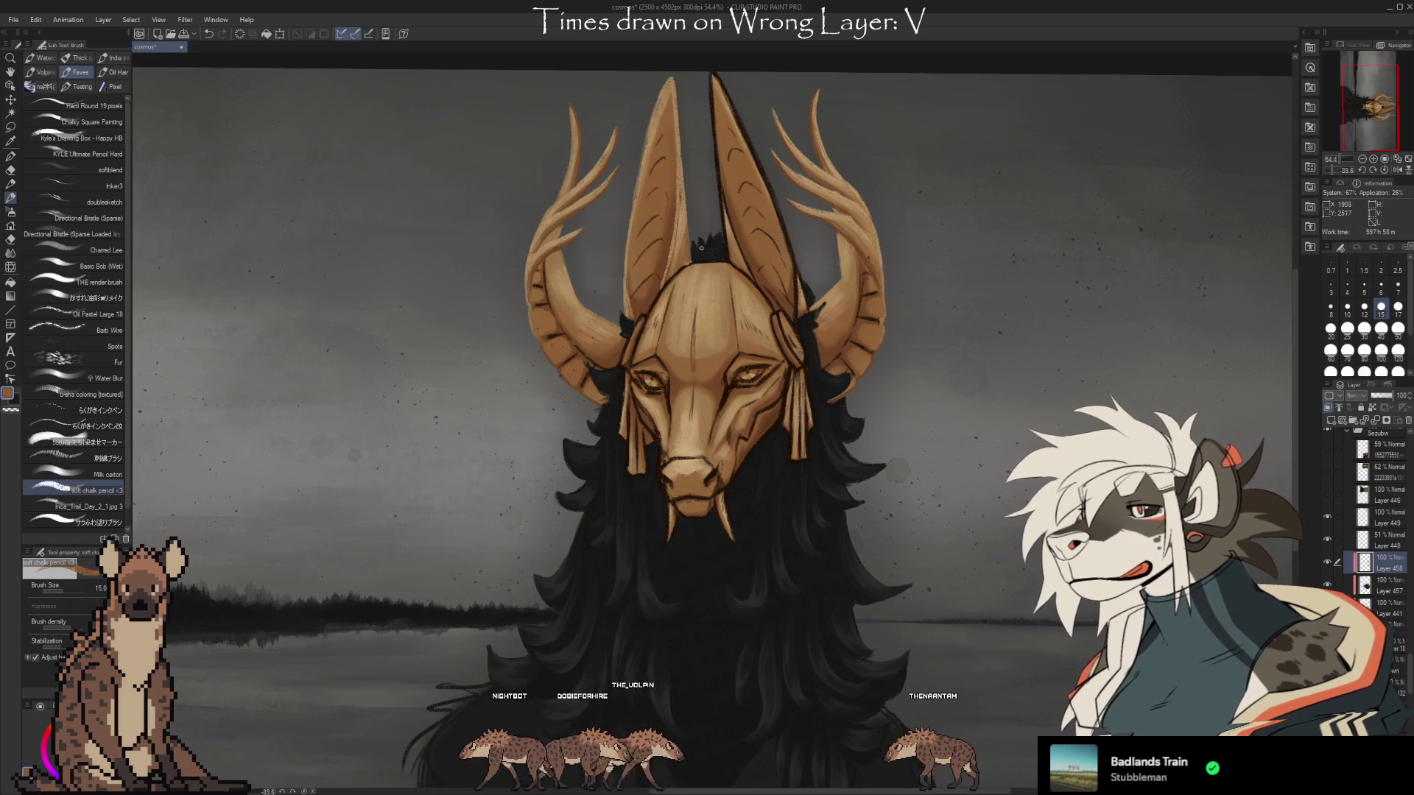
Touch up with the eraser, then resample the ear's colour from the mask for painting.
{"action": "key", "text": "i"}
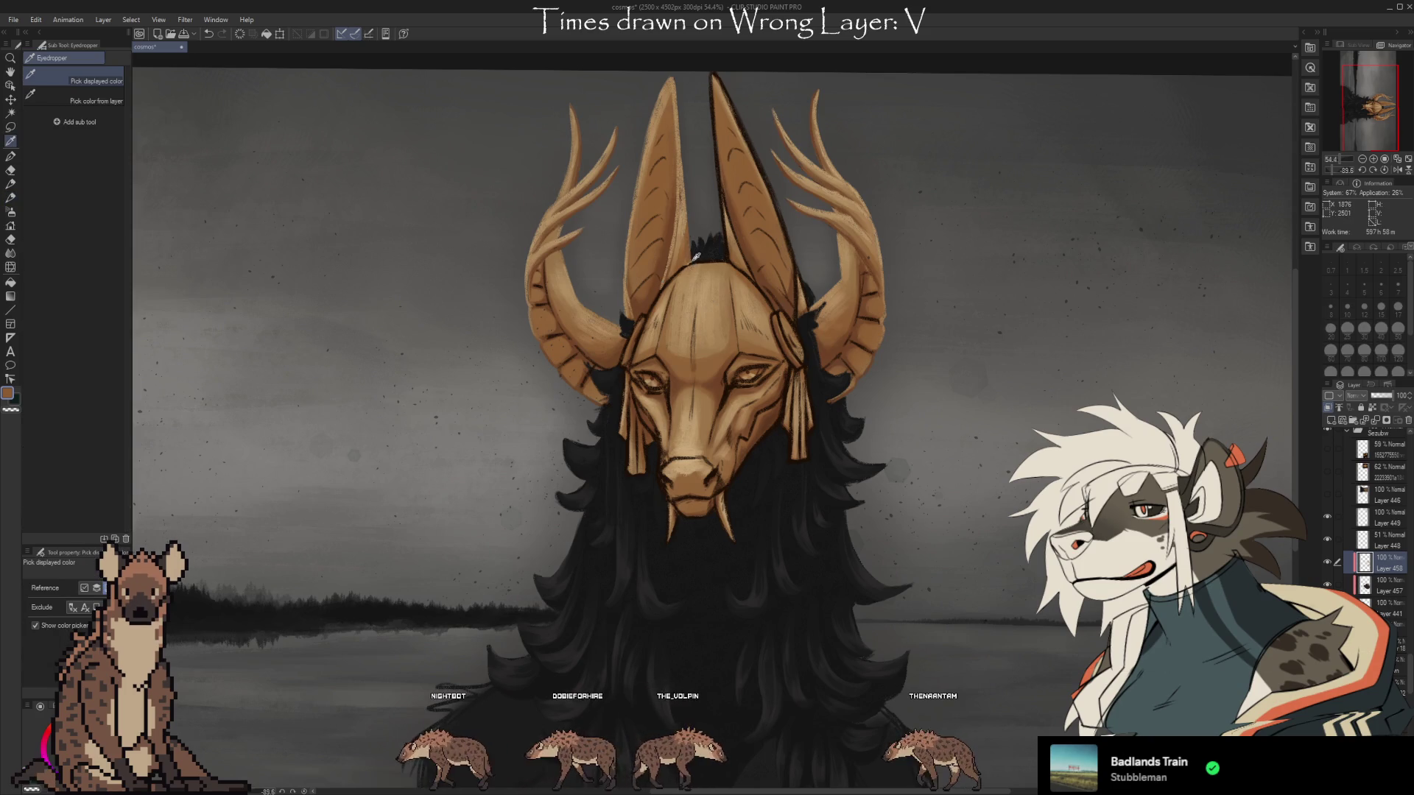
{"action": "key", "text": "e"}
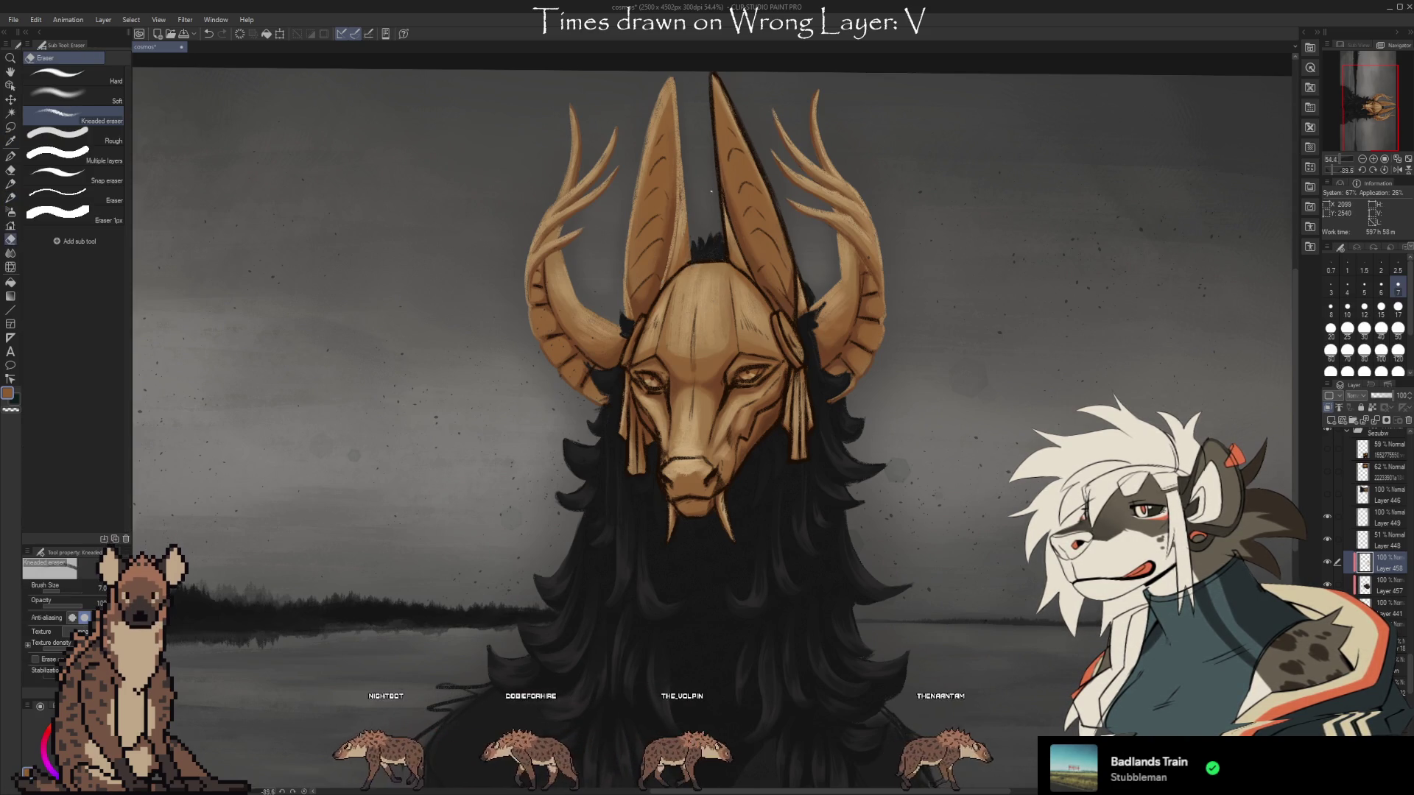
{"action": "scroll", "coordinate": [1014, 266], "scroll_direction": "up", "scroll_amount": 2}
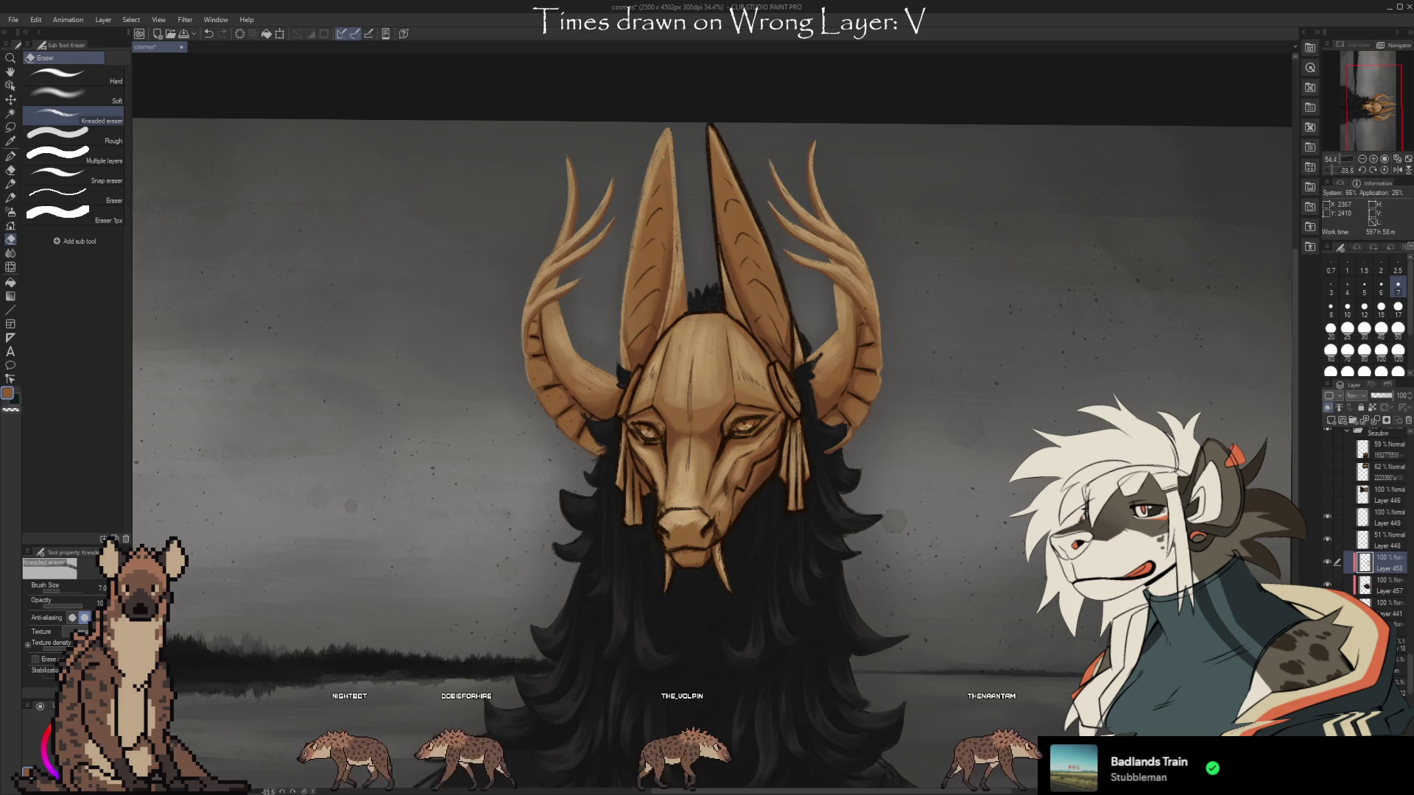
{"action": "key", "text": "b"}
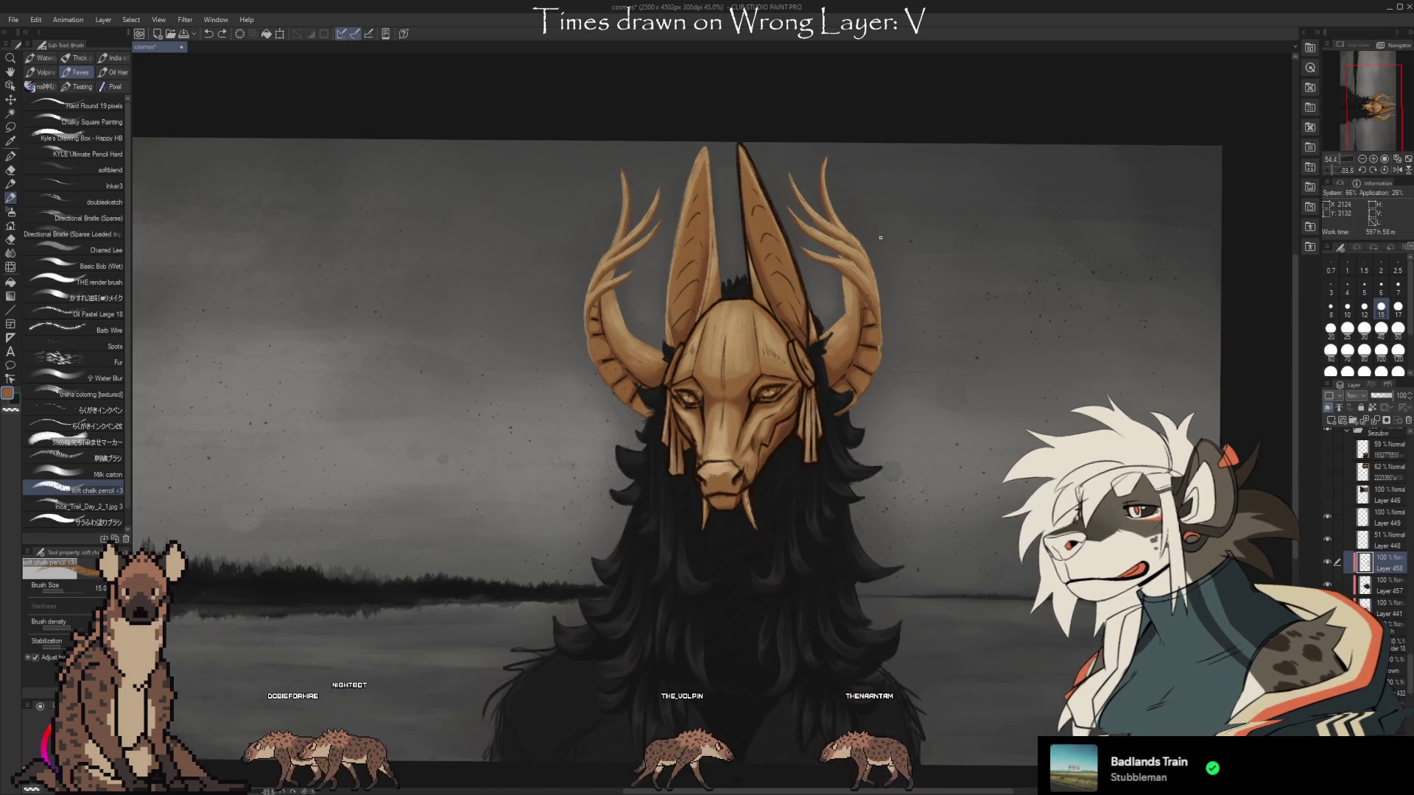
{"action": "scroll", "coordinate": [875, 249], "scroll_direction": "down", "scroll_amount": 2}
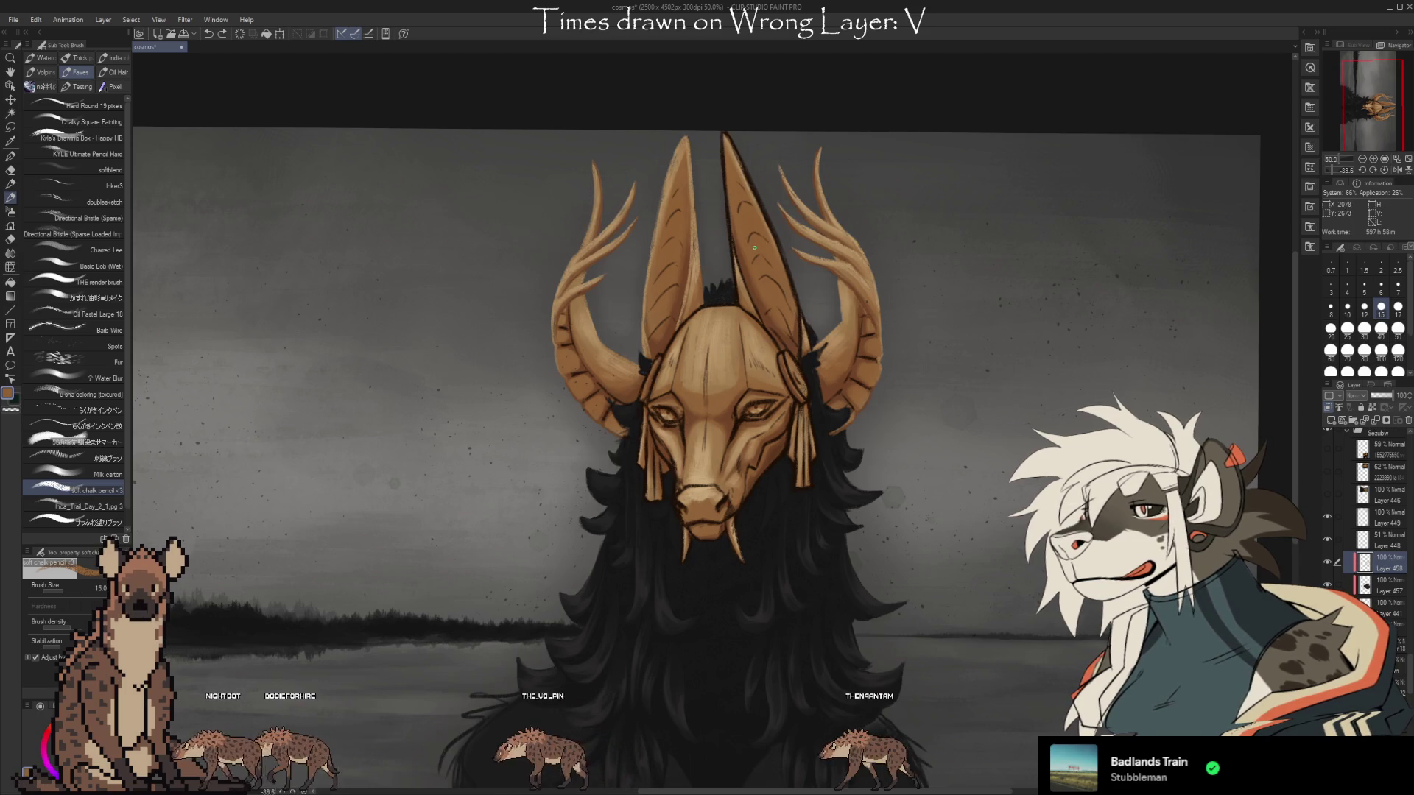
{"action": "key", "text": "i"}
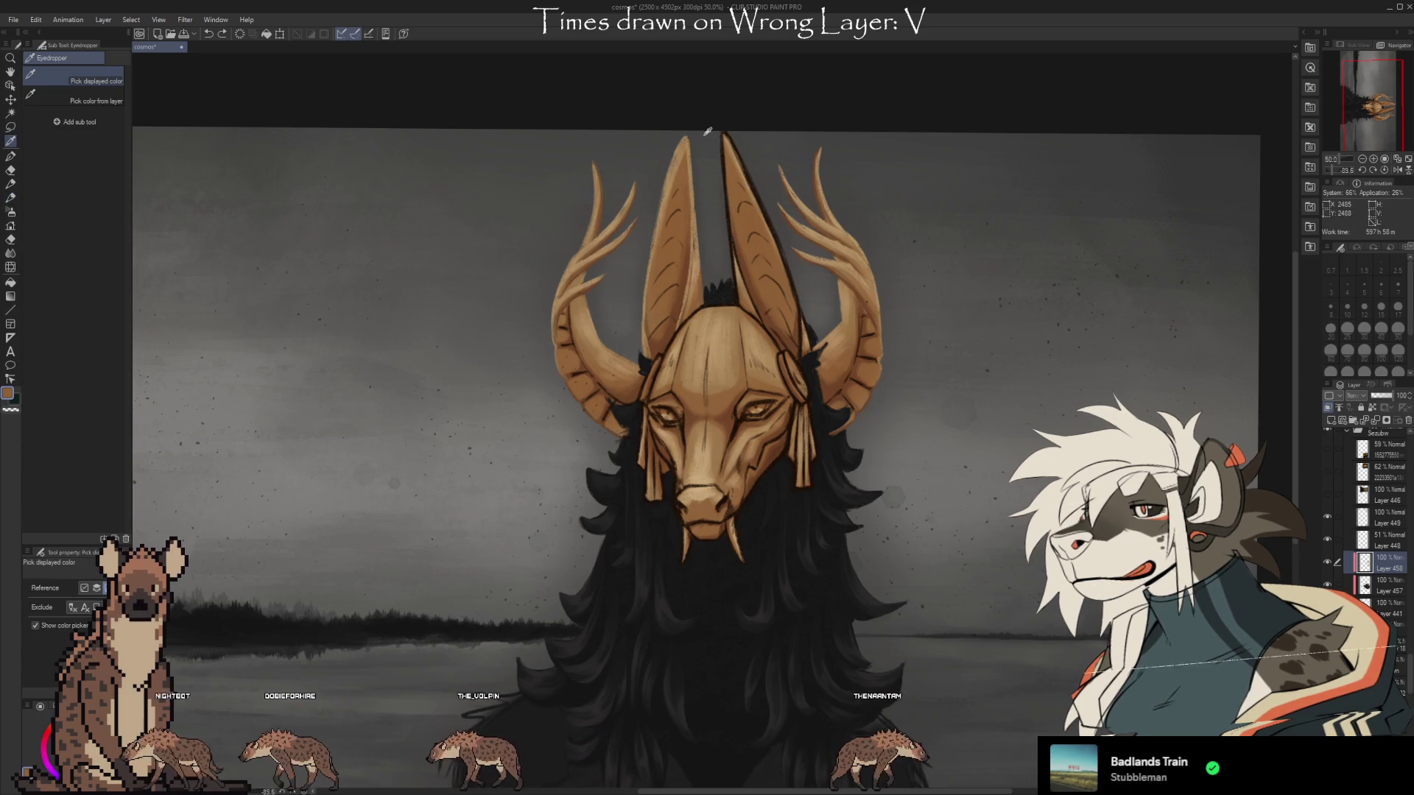
{"action": "key", "text": "b"}
{"action": "key", "text": "i"}
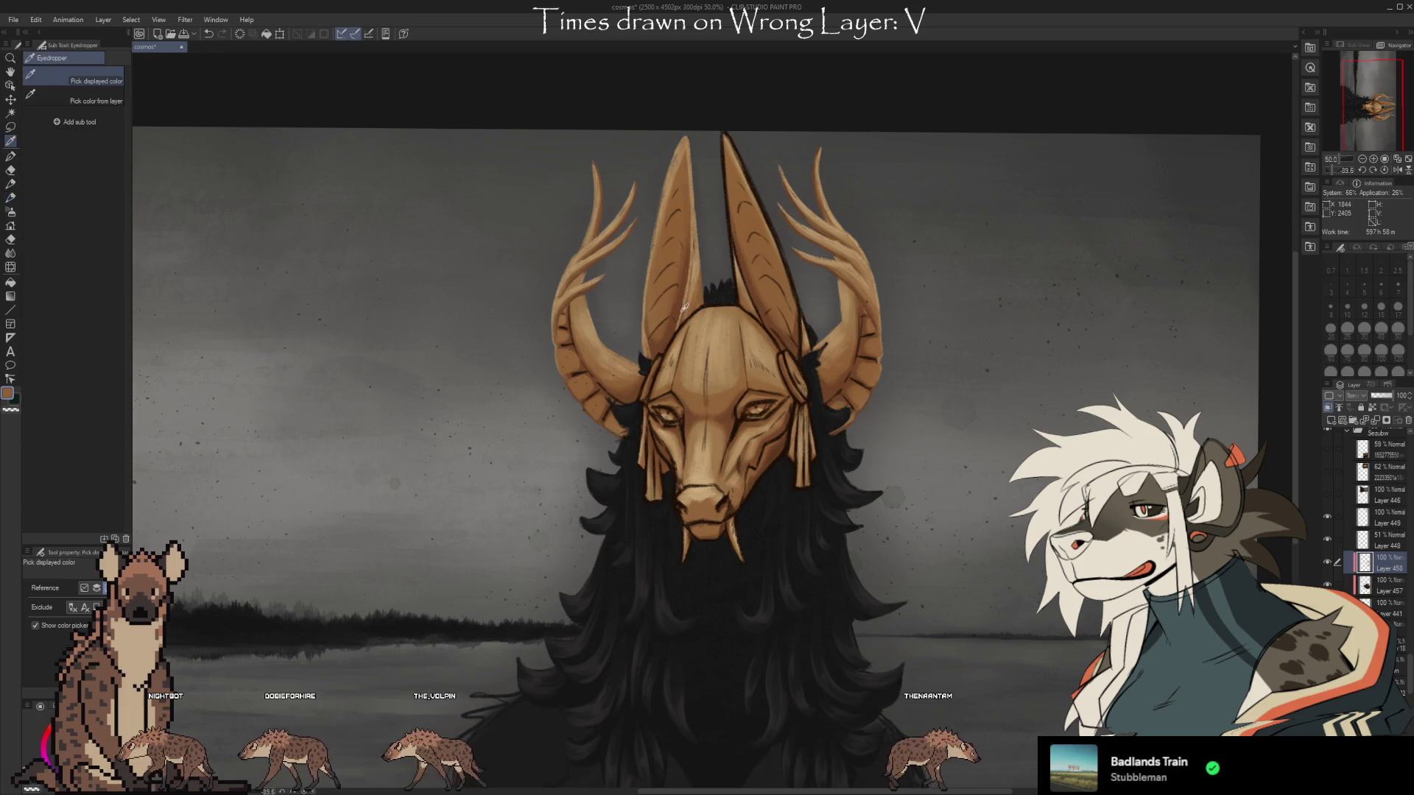
{"action": "left_click", "coordinate": [682, 154]}
{"action": "key", "text": "b"}
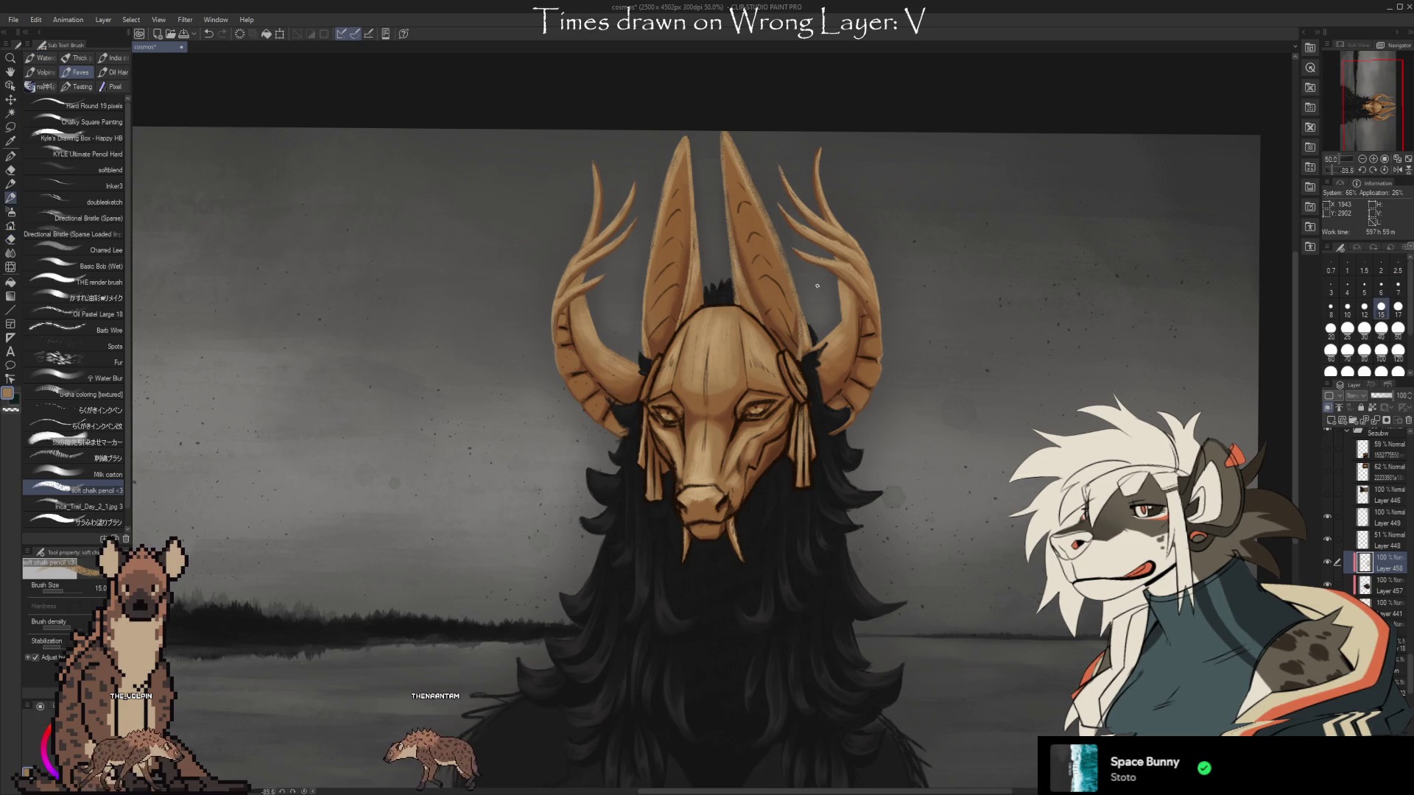
Reposition the view and pick a darker colour from the painting for the horn edges.
{"action": "scroll", "coordinate": [933, 338], "scroll_direction": "down", "scroll_amount": 2}
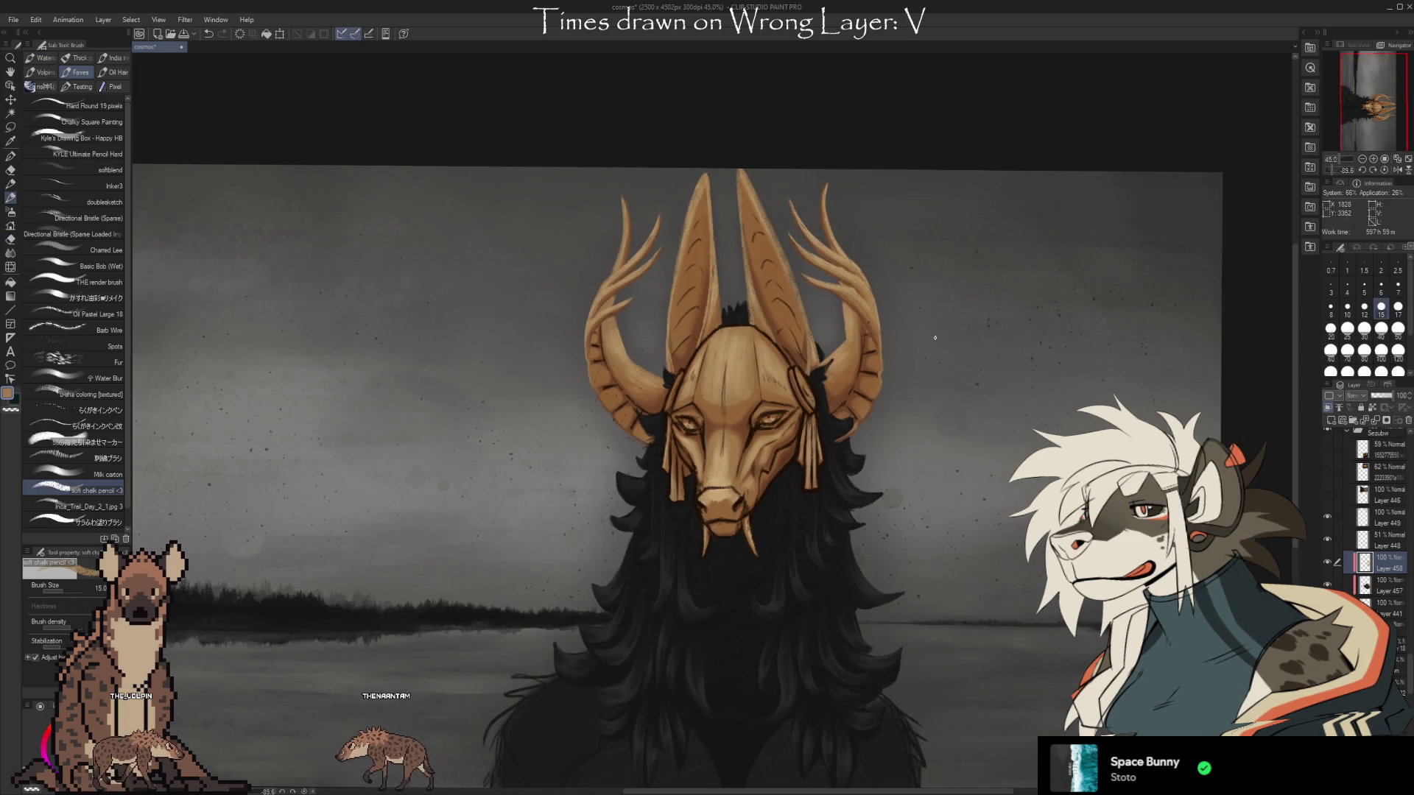
{"action": "left_click_drag", "start_coordinate": [905, 441], "coordinate": [914, 388]}
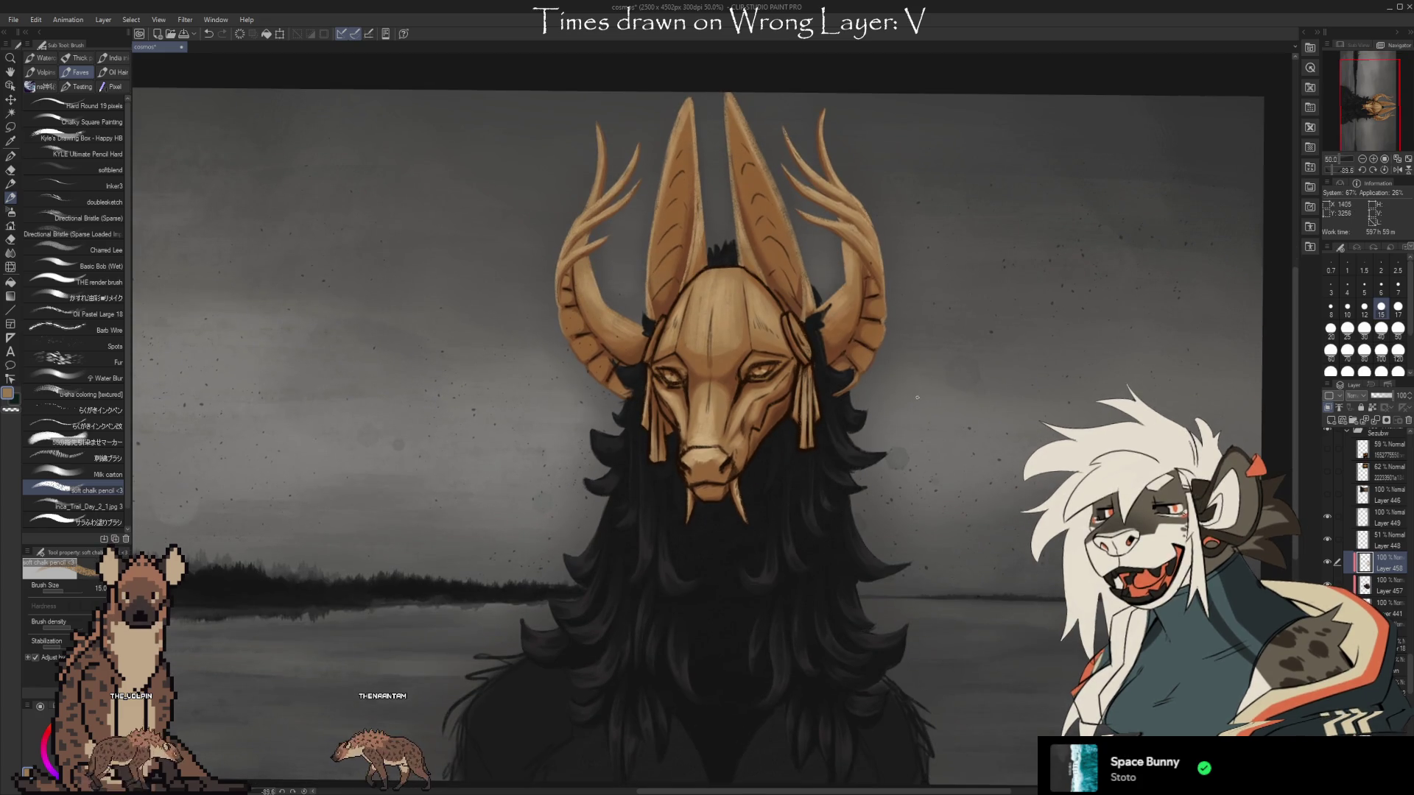
{"action": "key", "text": "i"}
{"action": "left_click", "coordinate": [753, 272], "text": "alt"}
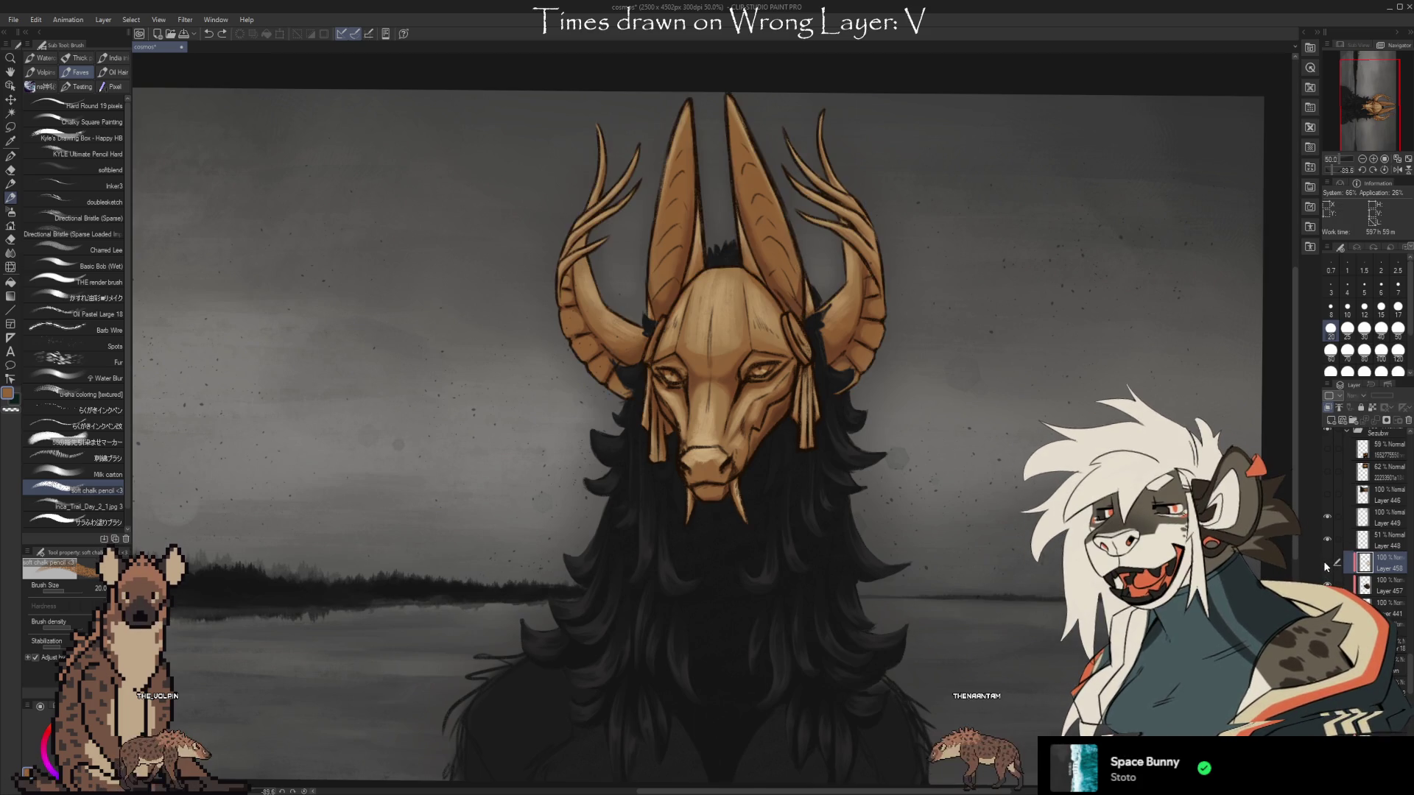
Merge the mask shading layer (Layer 458) down into Layer 457.
{"action": "key", "text": "ctrl+e"}
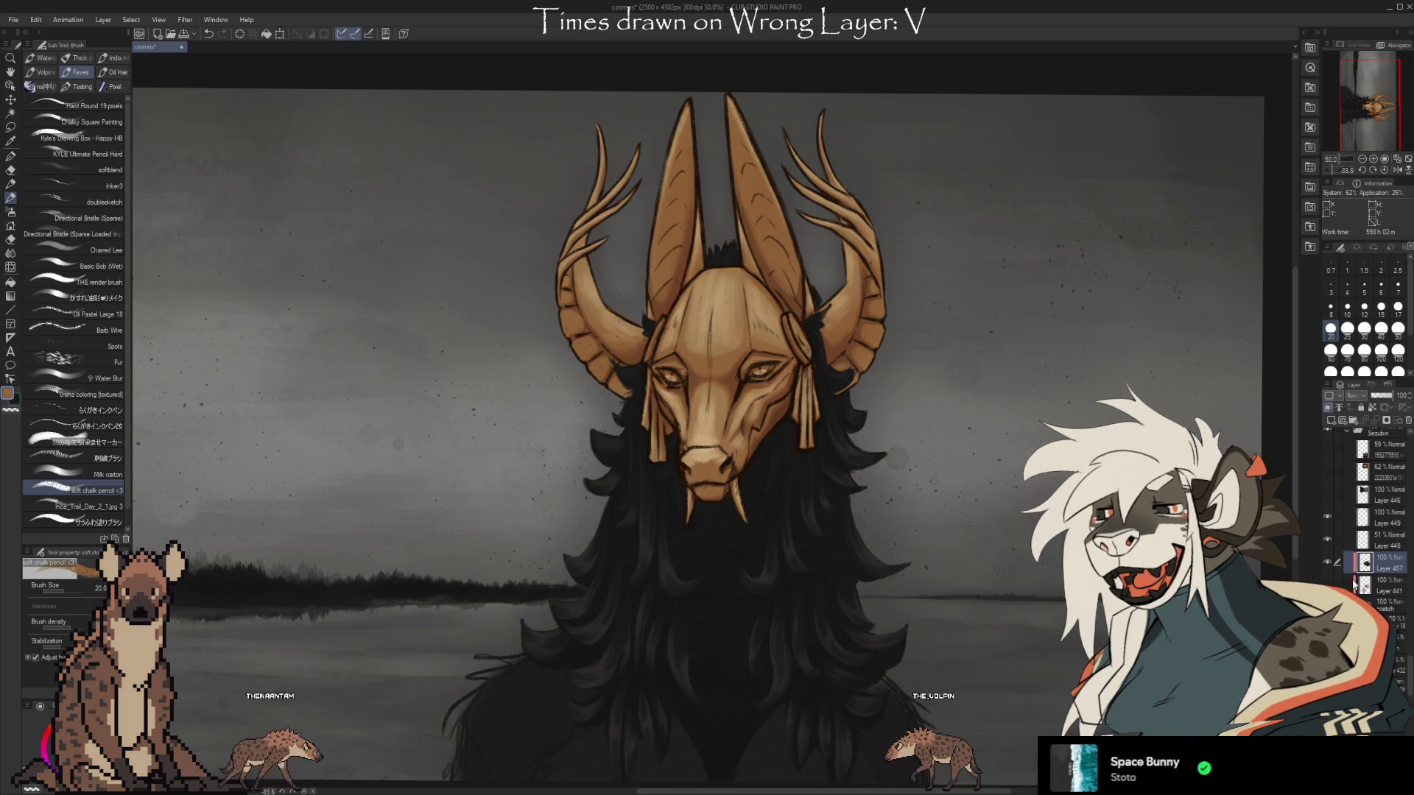
On a lower layer, touch up the mask with eraser and brush, then zoom in on the face.
{"action": "left_click", "coordinate": [1394, 667]}
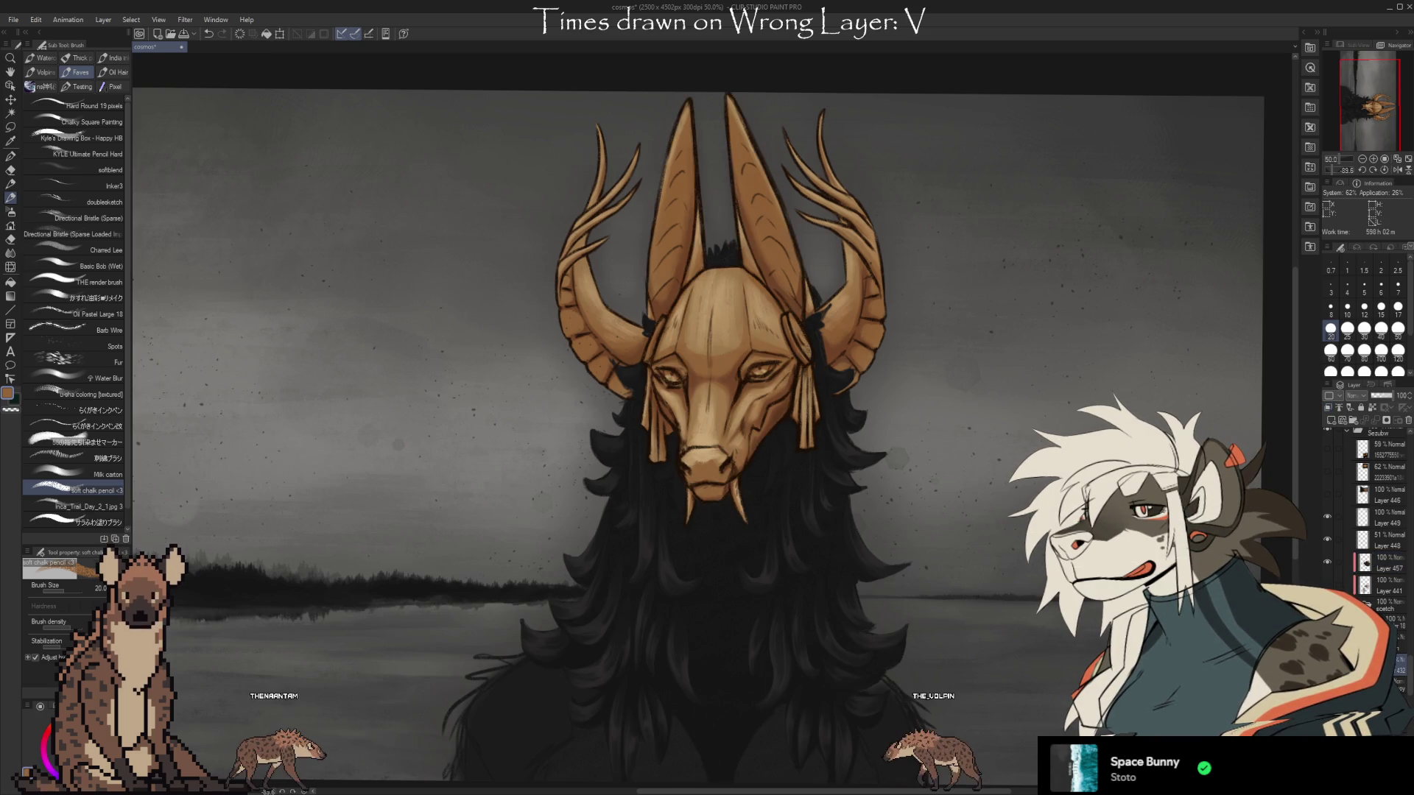
{"action": "key", "text": "e"}
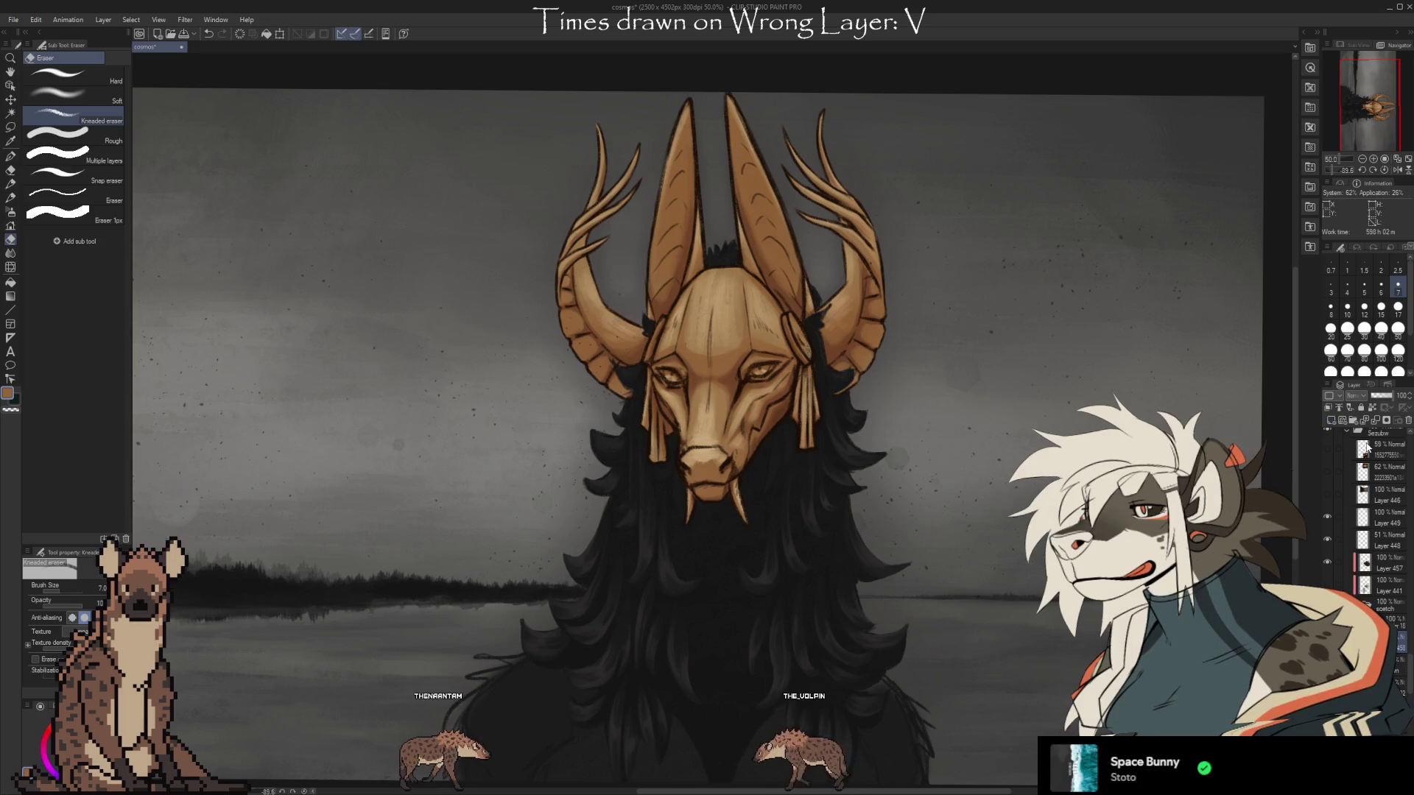
{"action": "key", "text": "b"}
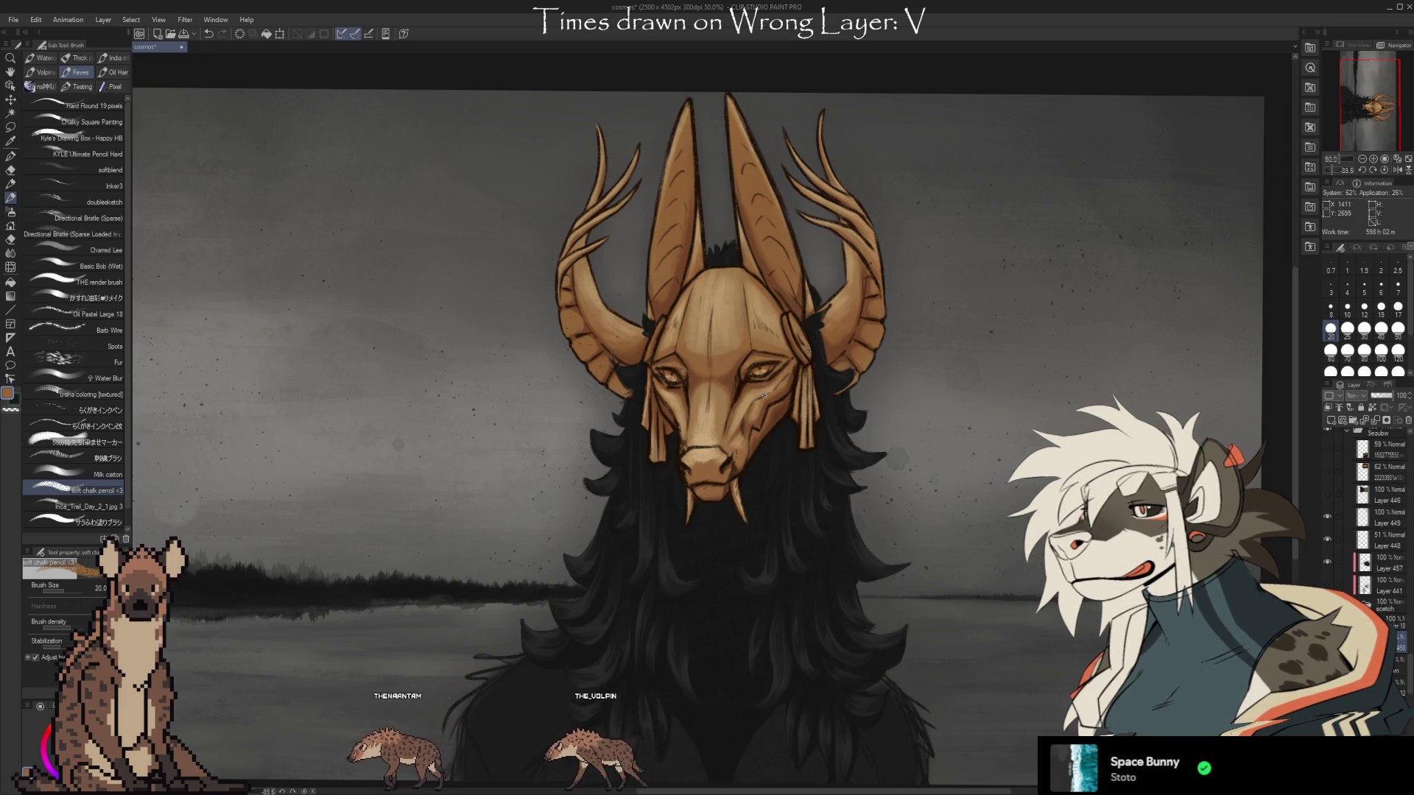
{"action": "scroll", "coordinate": [764, 395], "scroll_direction": "up", "scroll_amount": 3}
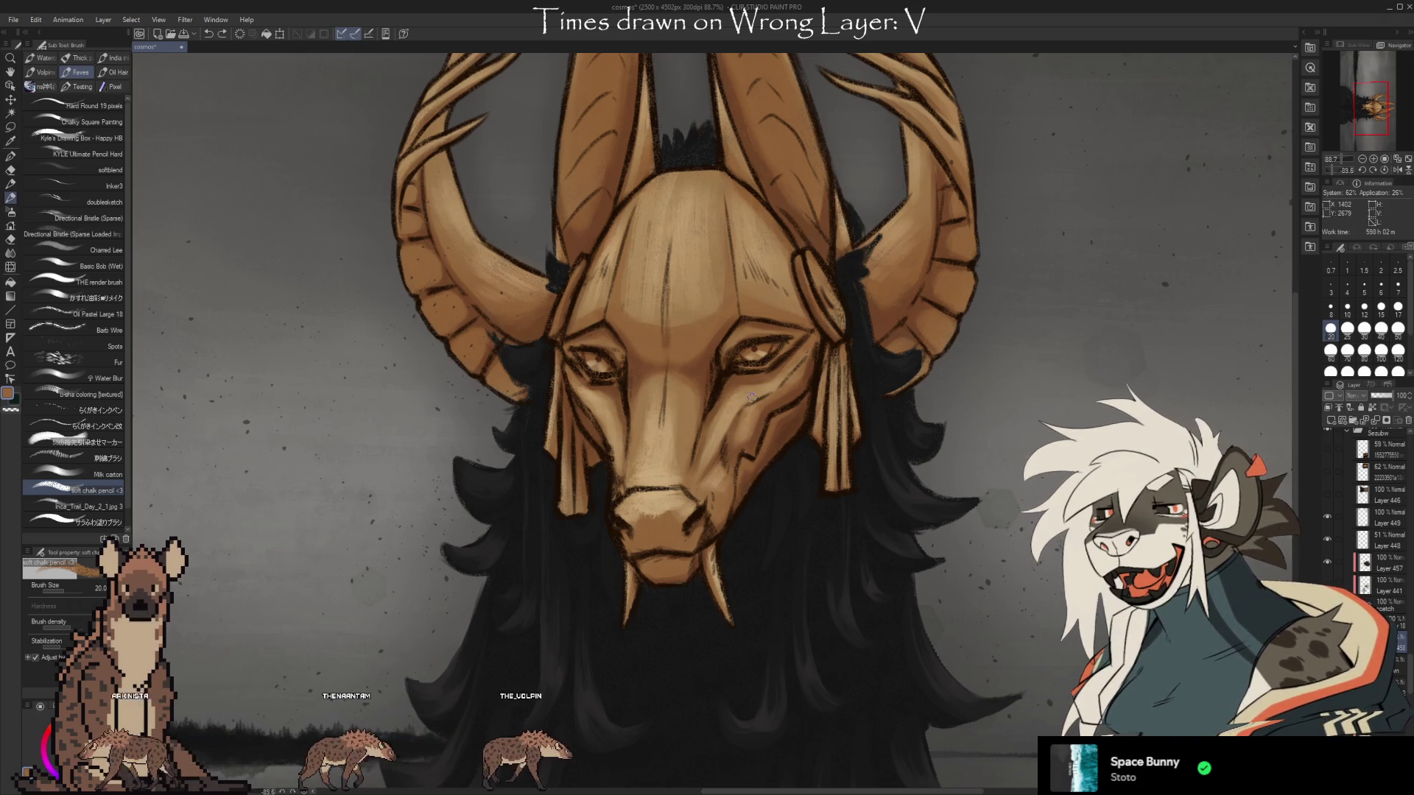
Raise the brush size to 40, touch up with eraser and brush, and show the Volc sampled brushes.
{"action": "key", "text": "bracketright"}
{"action": "key", "text": "bracketright"}
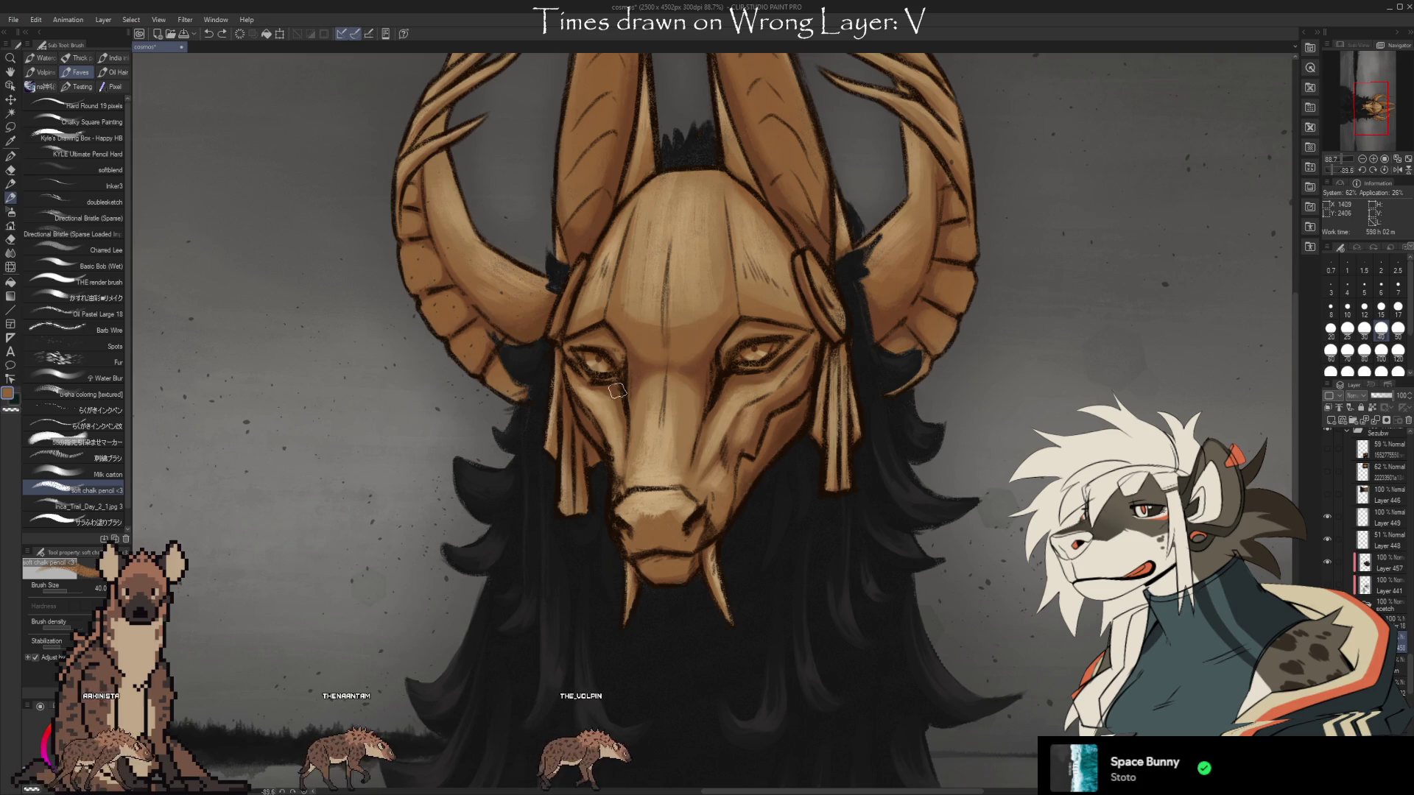
{"action": "key", "text": "bracketright"}
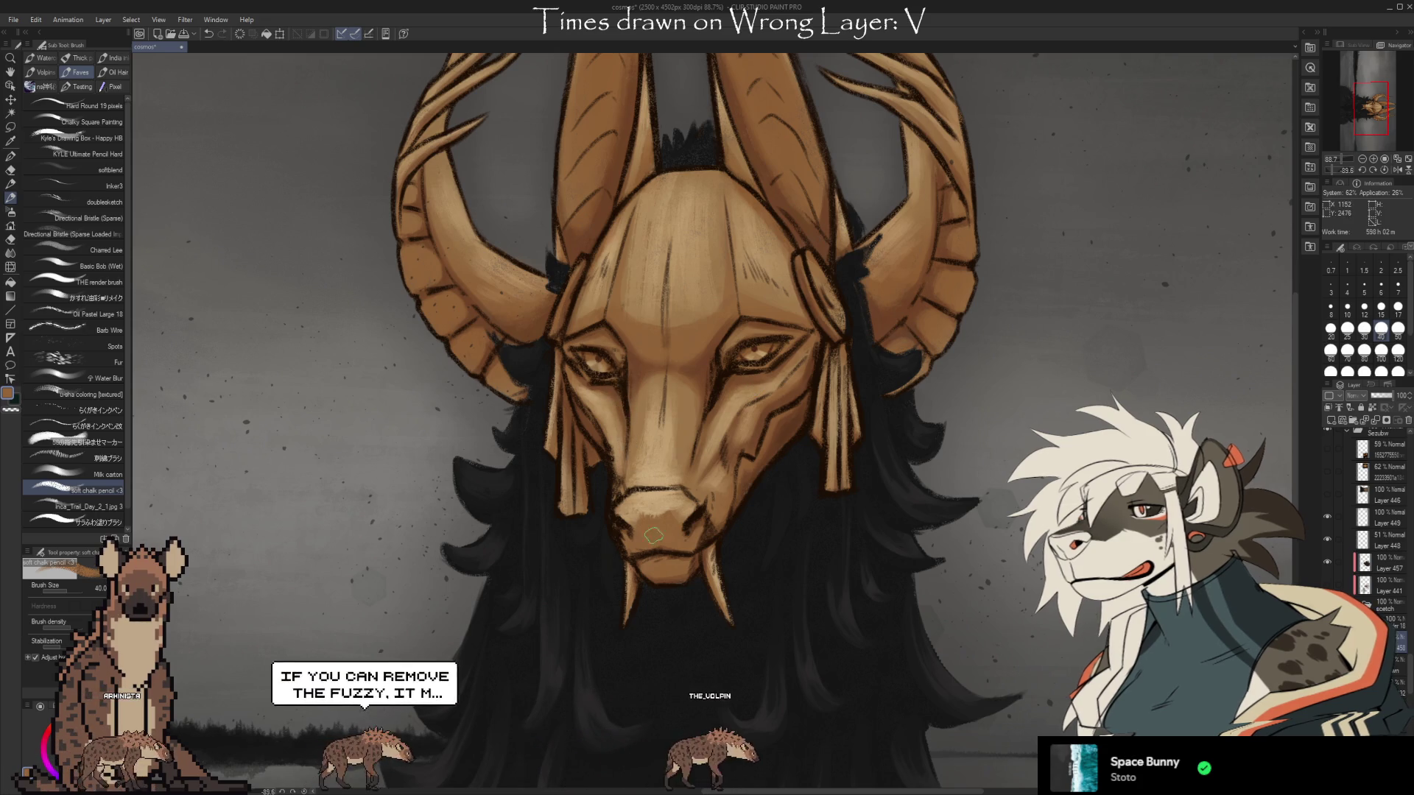
{"action": "key", "text": "e"}
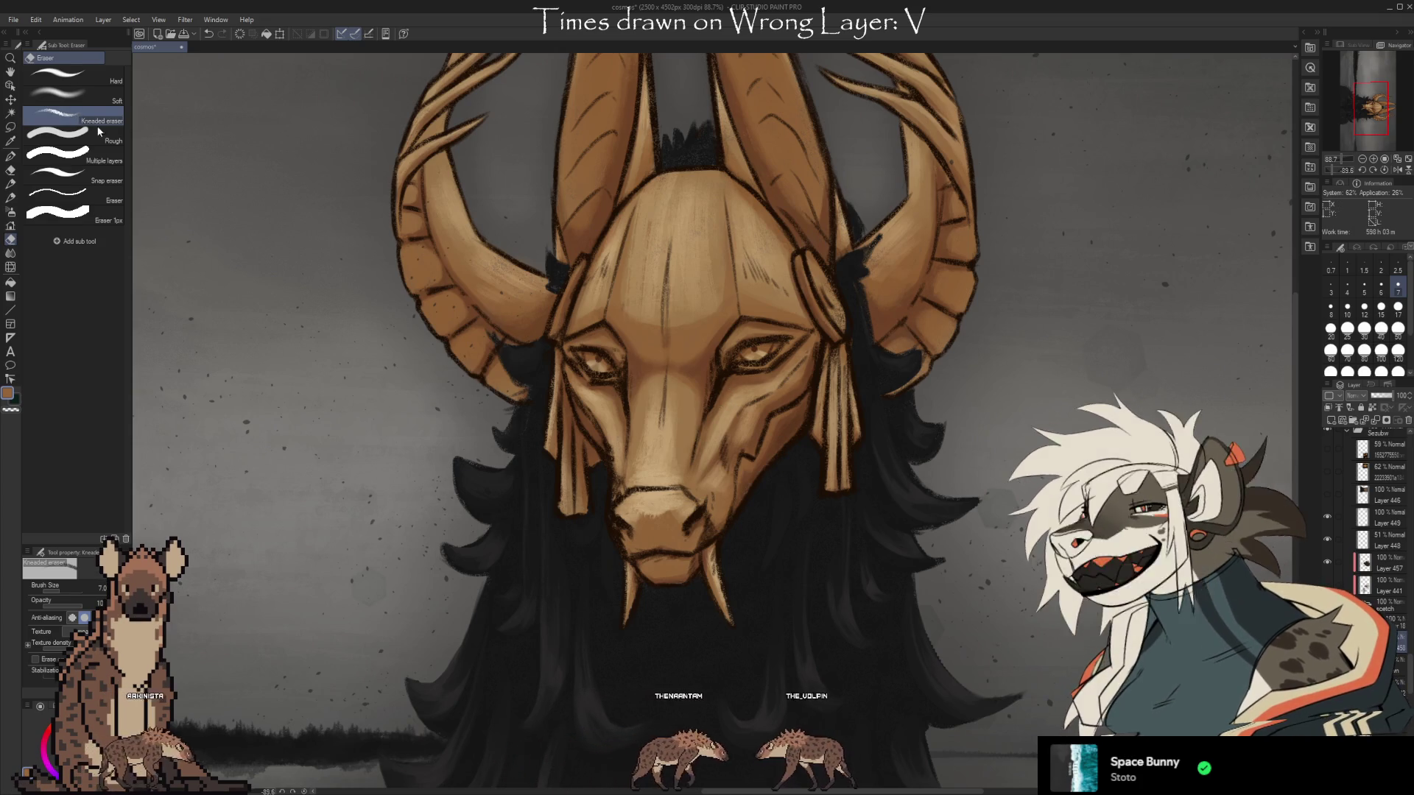
{"action": "key", "text": "b"}
{"action": "left_click", "coordinate": [45, 72]}
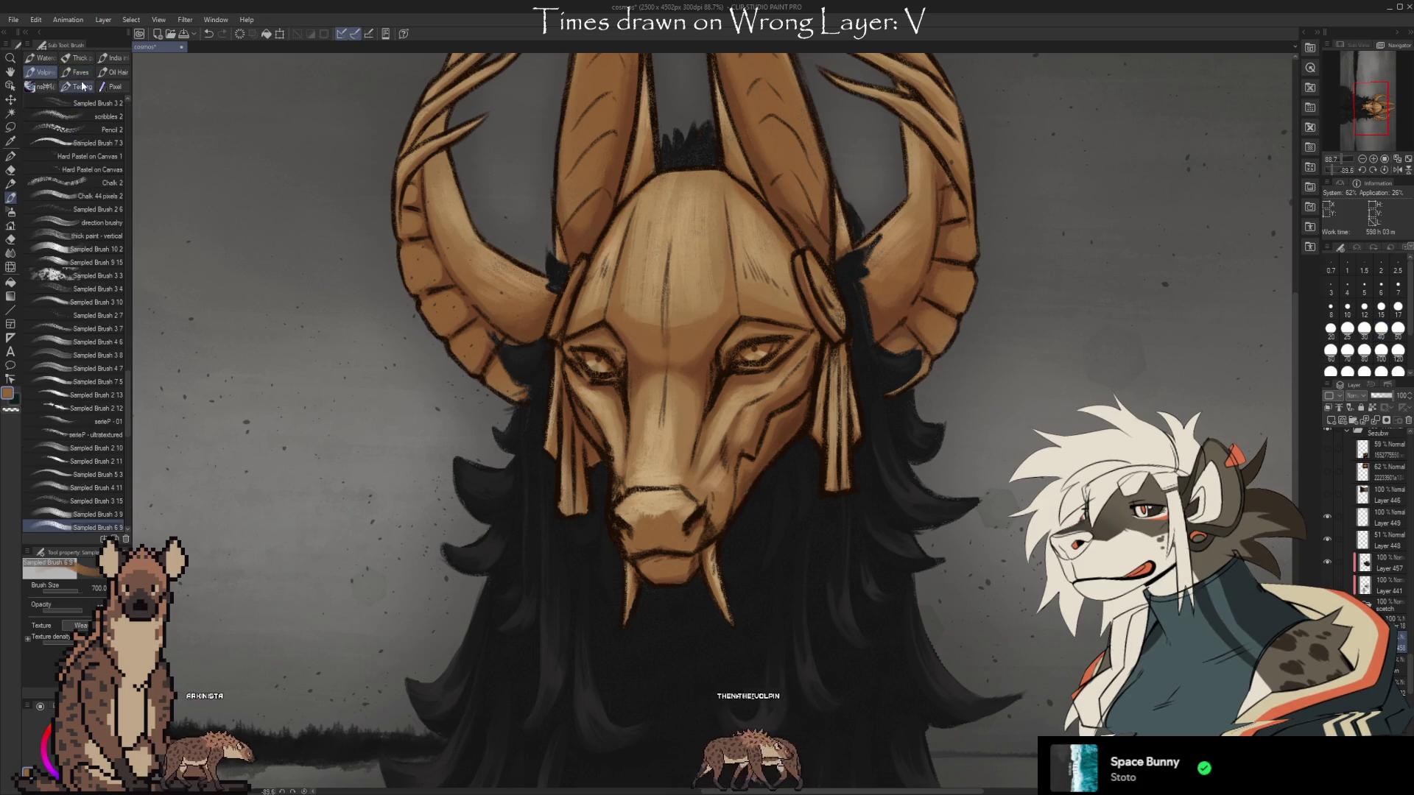
Add screentone dots under the mask's right eye, then set a coarser screentone brush to size 40.
{"action": "scroll", "coordinate": [122, 502], "scroll_direction": "down", "scroll_amount": 5}
{"action": "left_click", "coordinate": [118, 495]}
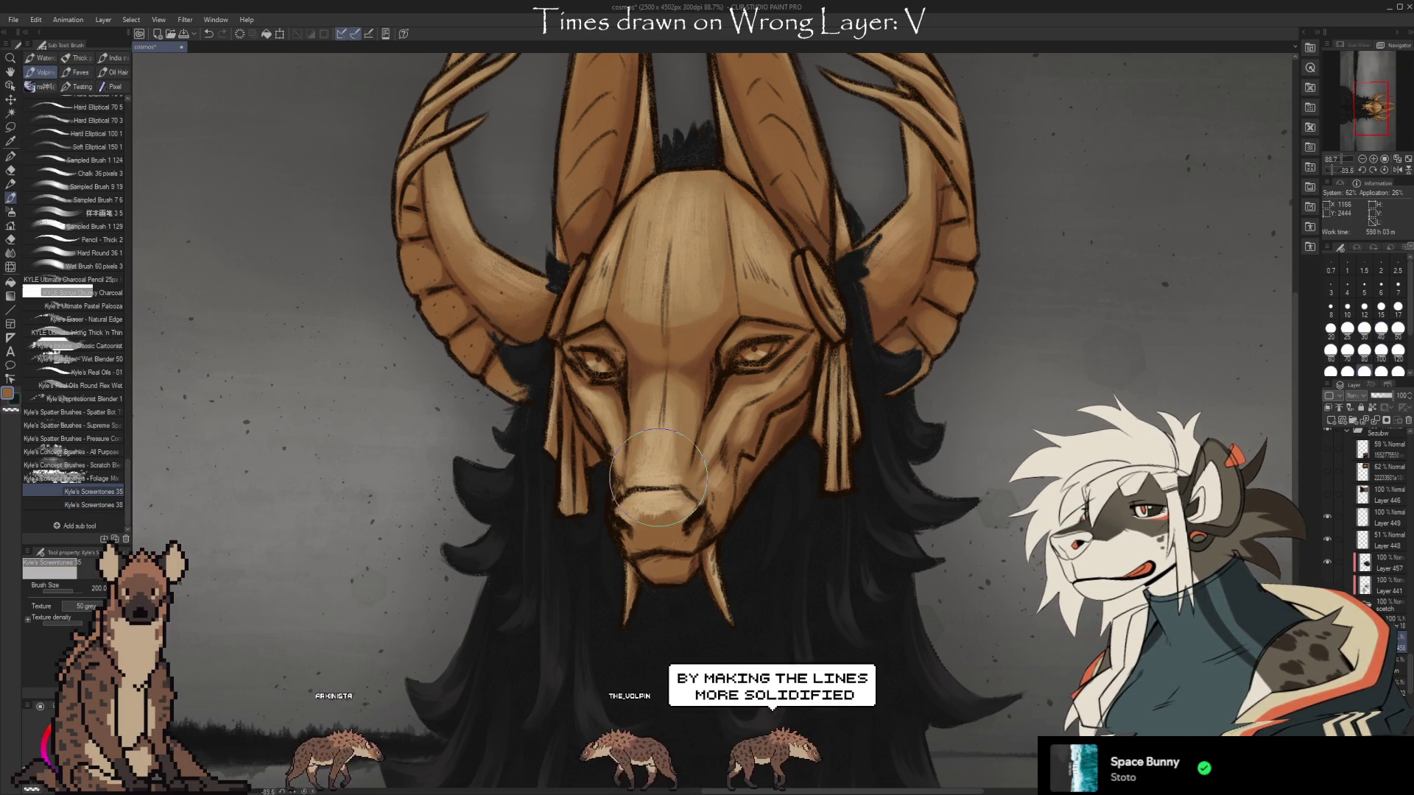
{"action": "key", "text": "bracketleft"}
{"action": "key", "text": "bracketleft"}
{"action": "key", "text": "bracketleft"}
{"action": "key", "text": "bracketleft"}
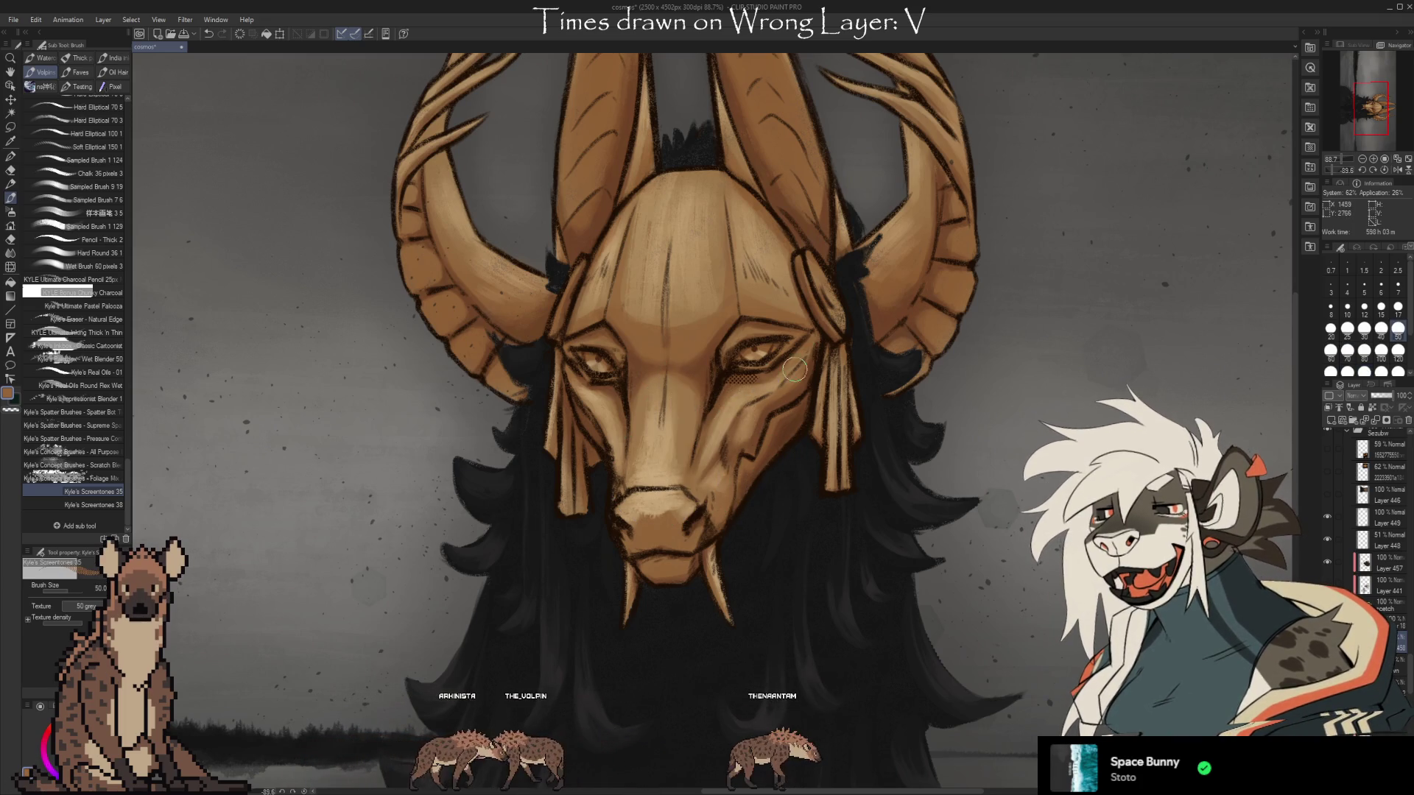
{"action": "left_click_drag", "start_coordinate": [758, 376], "coordinate": [727, 380]}
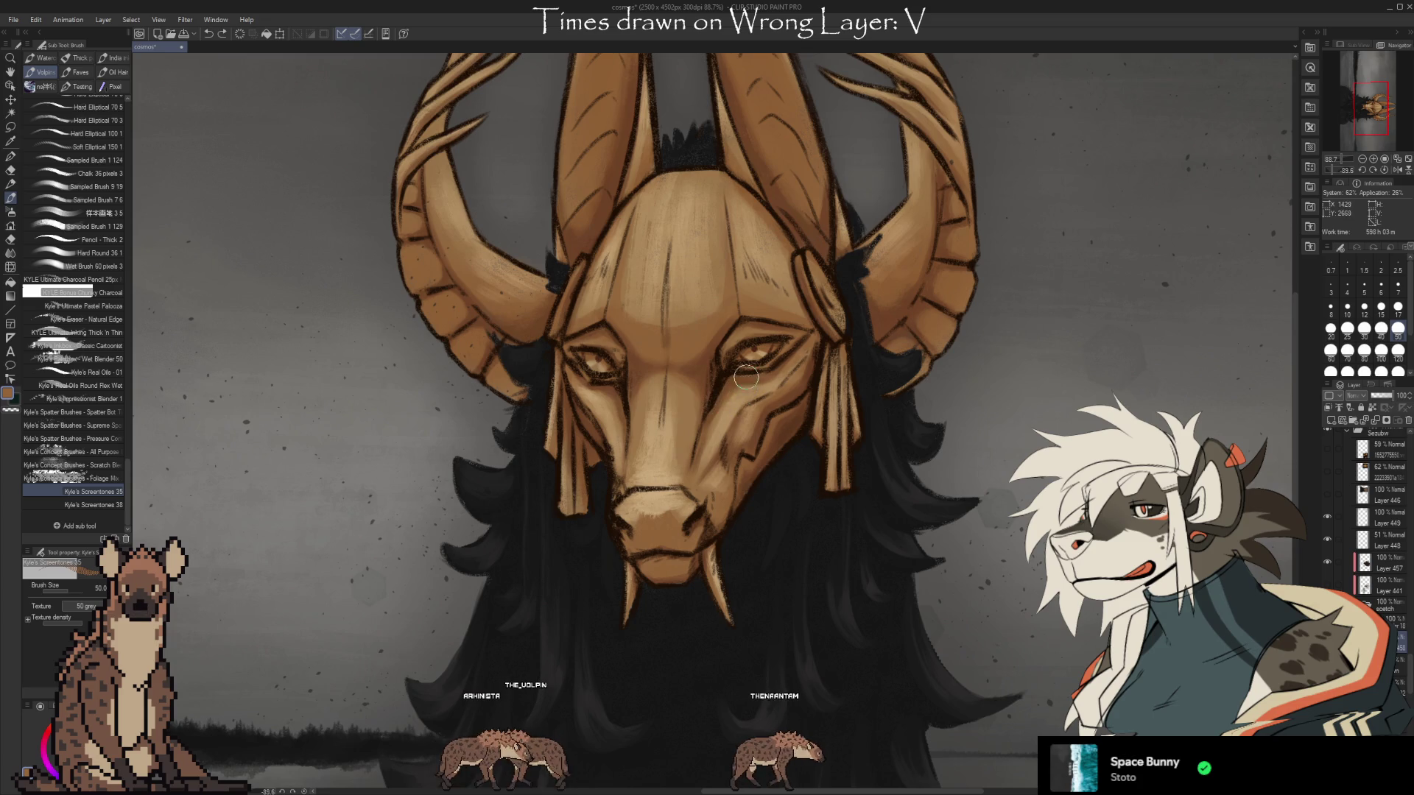
{"action": "left_click", "coordinate": [94, 505]}
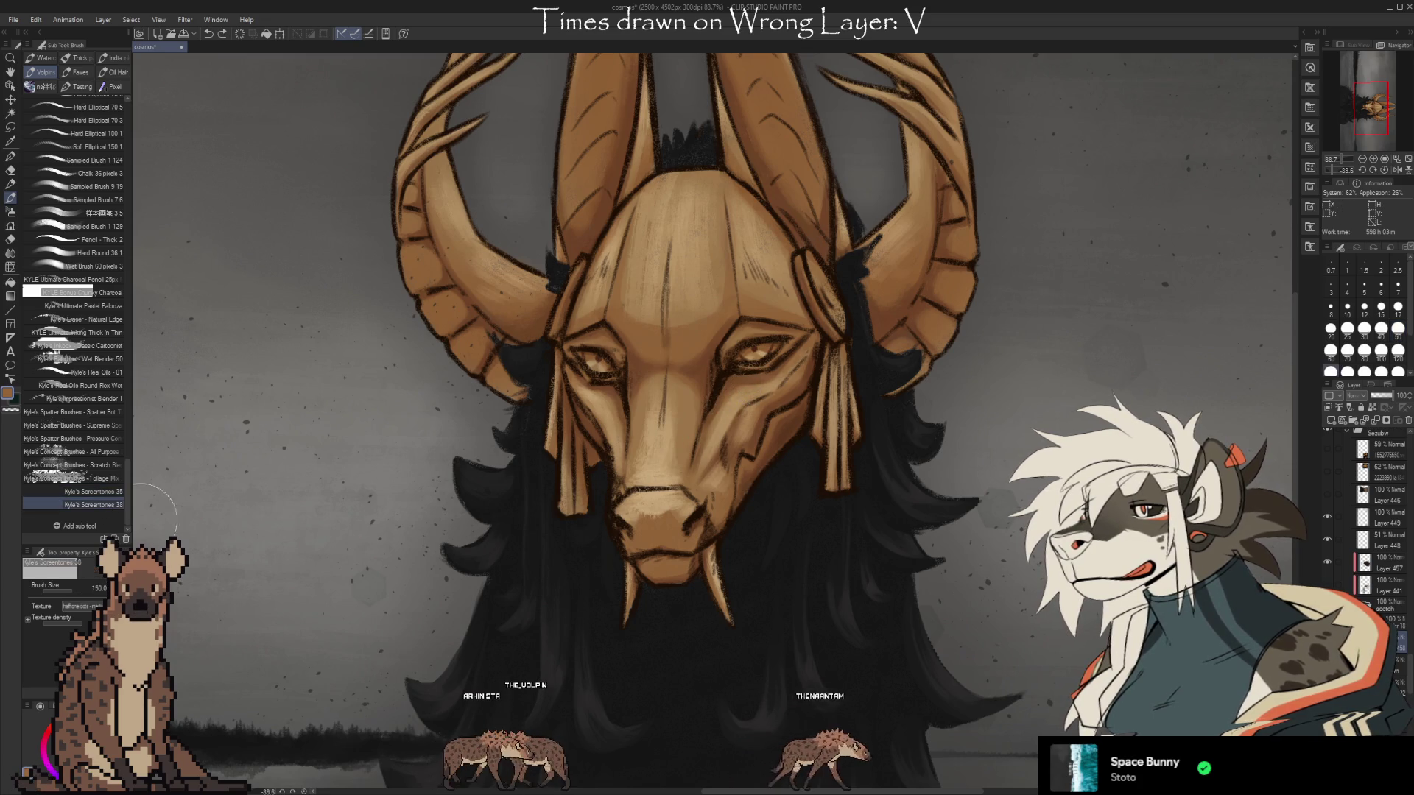
{"action": "left_click", "coordinate": [93, 492]}
{"action": "left_click_drag", "start_coordinate": [738, 418], "coordinate": [719, 447]}
{"action": "key", "text": "ctrl+z"}
{"action": "left_click", "coordinate": [93, 505]}
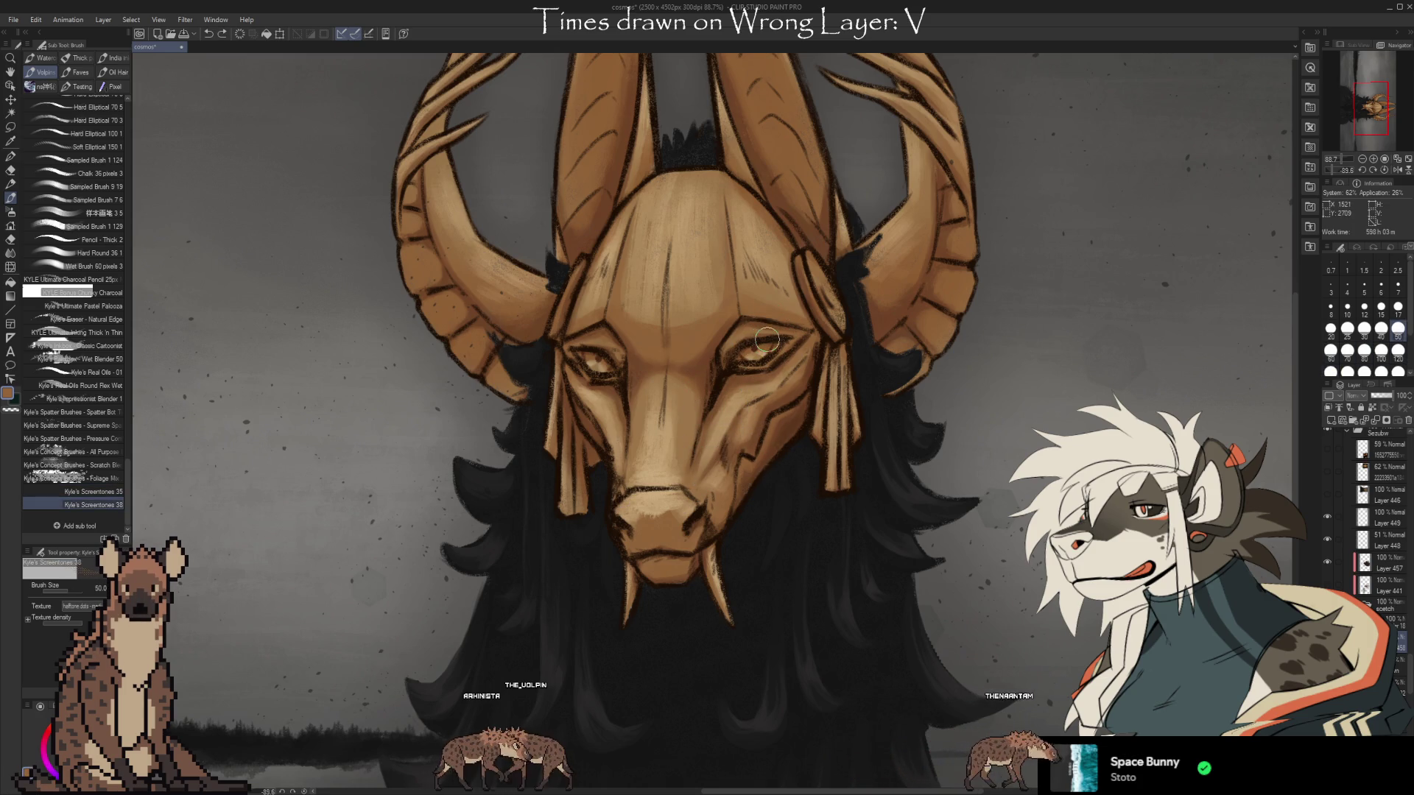
{"action": "key", "text": "bracketleft"}
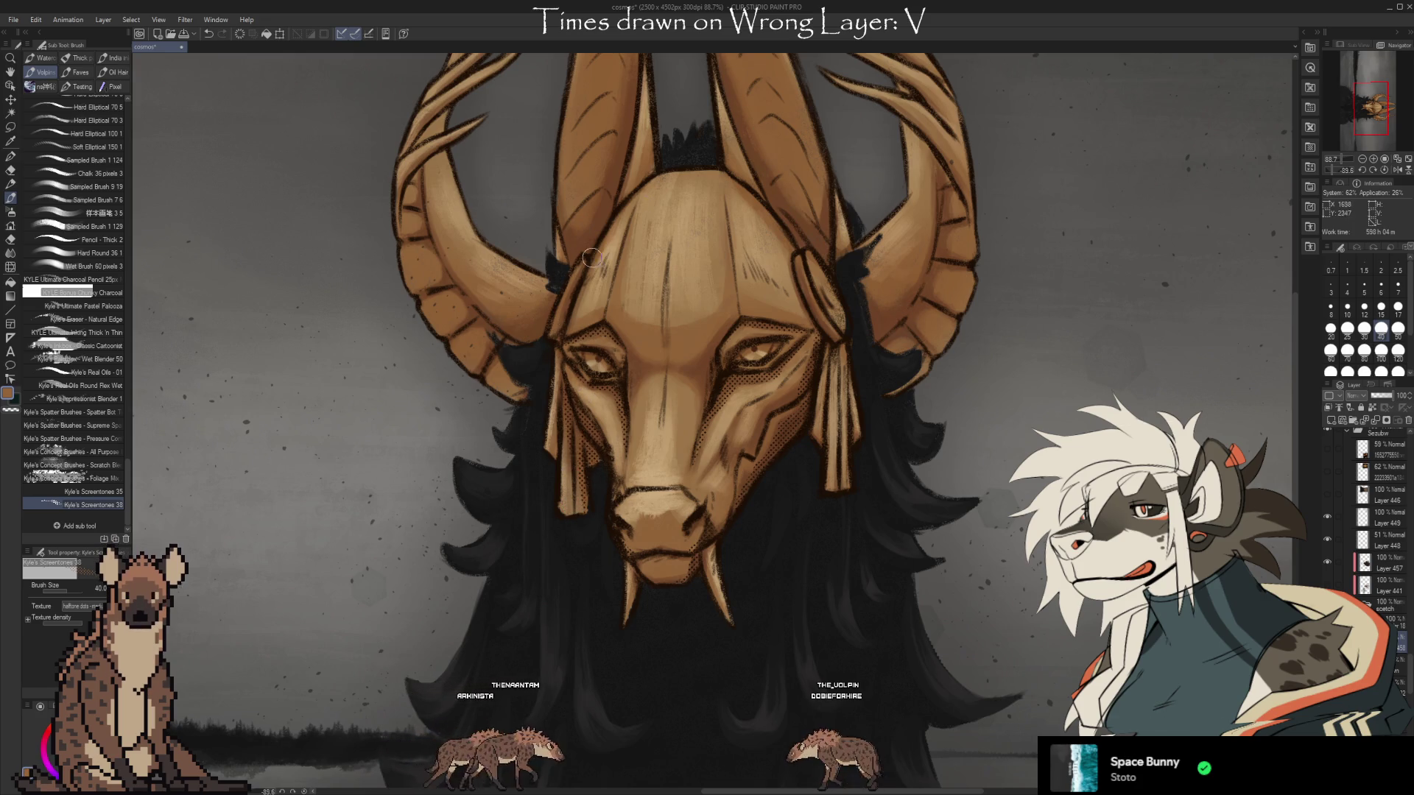
Add dotted screentone shading along the left horn's inner edge and recentre on the mask.
{"action": "mouse_move", "coordinate": [614, 218]}
{"action": "left_mouse_down"}
{"action": "mouse_move", "coordinate": [573, 299]}
{"action": "mouse_move", "coordinate": [585, 337]}
{"action": "left_mouse_up"}
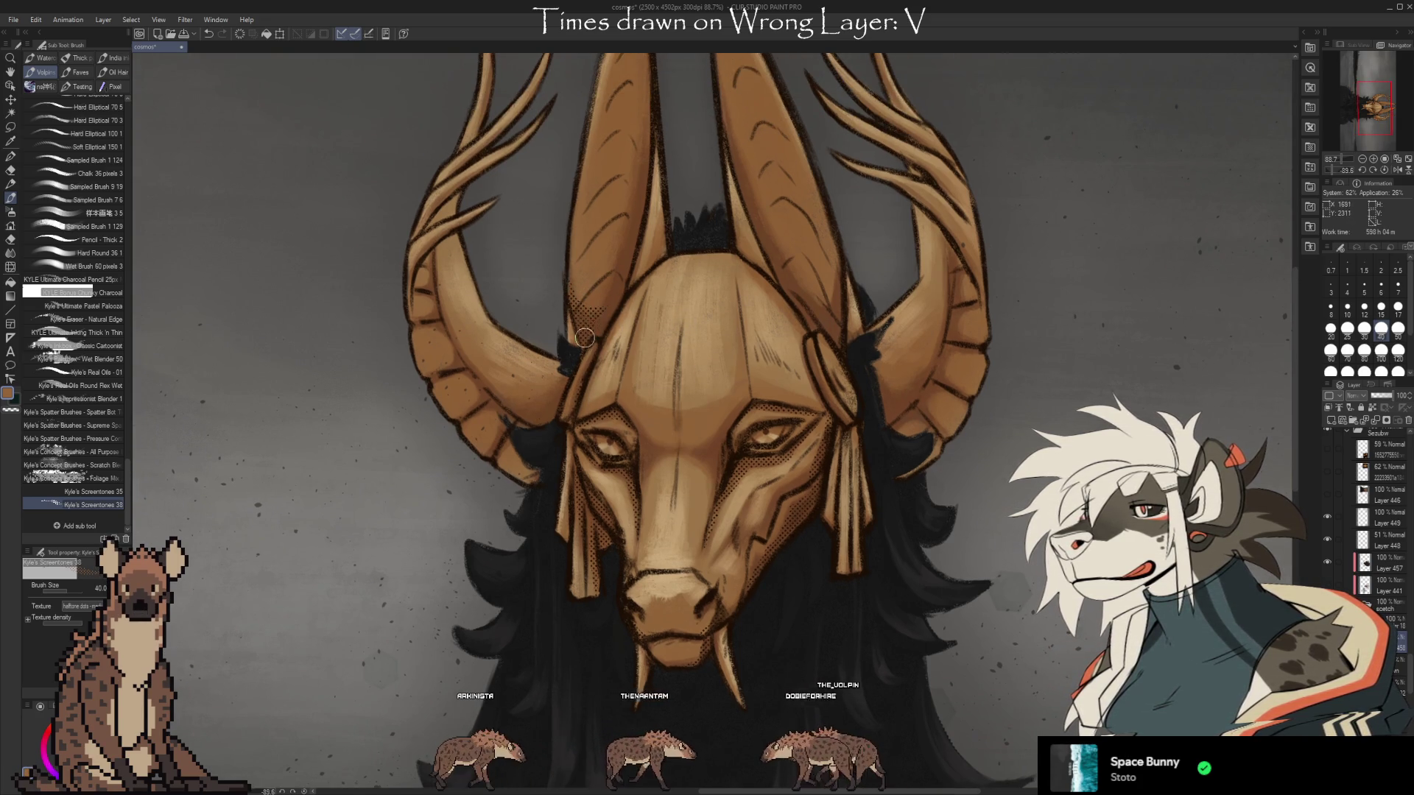
{"action": "left_click_drag", "start_coordinate": [635, 221], "coordinate": [622, 282]}
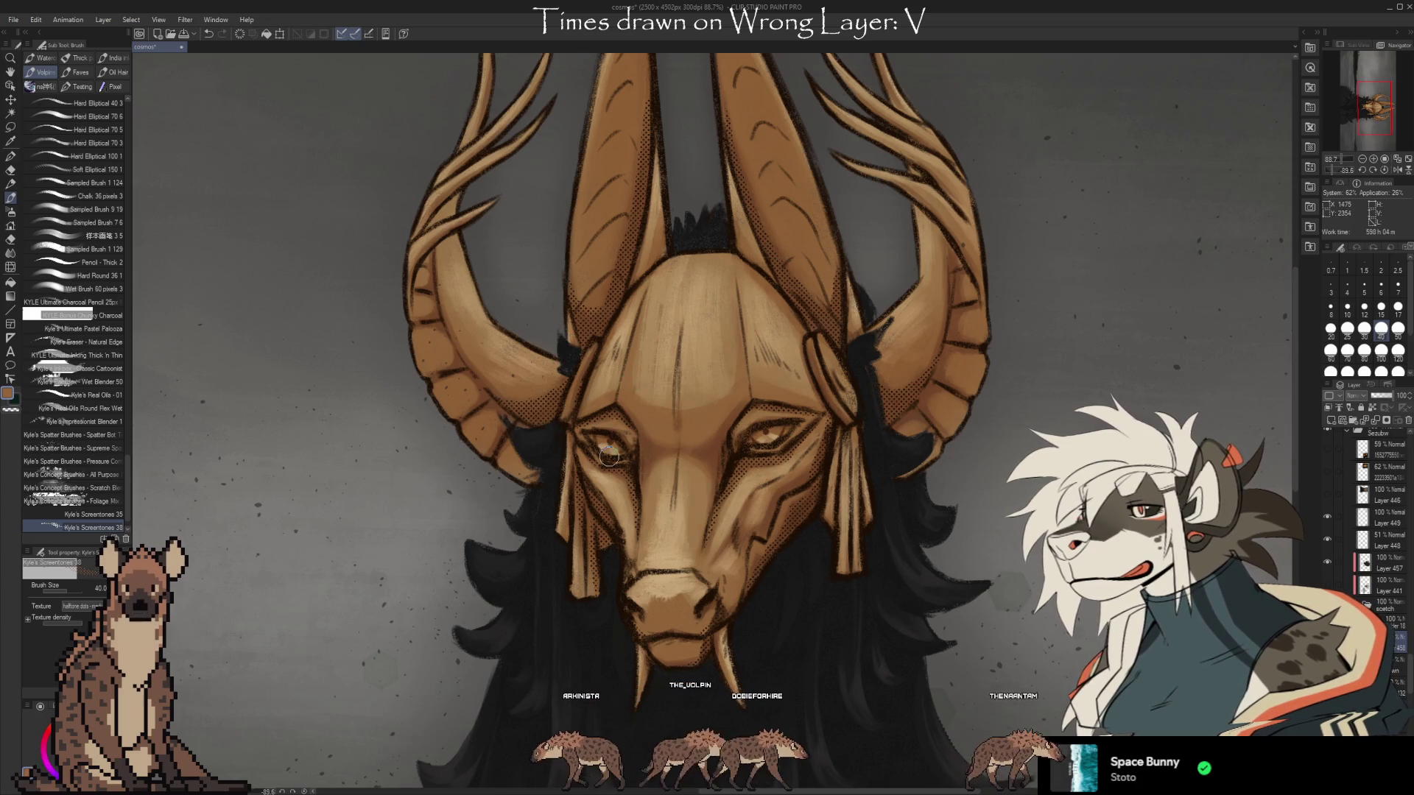
{"action": "left_click_drag", "start_coordinate": [698, 178], "coordinate": [669, 315]}
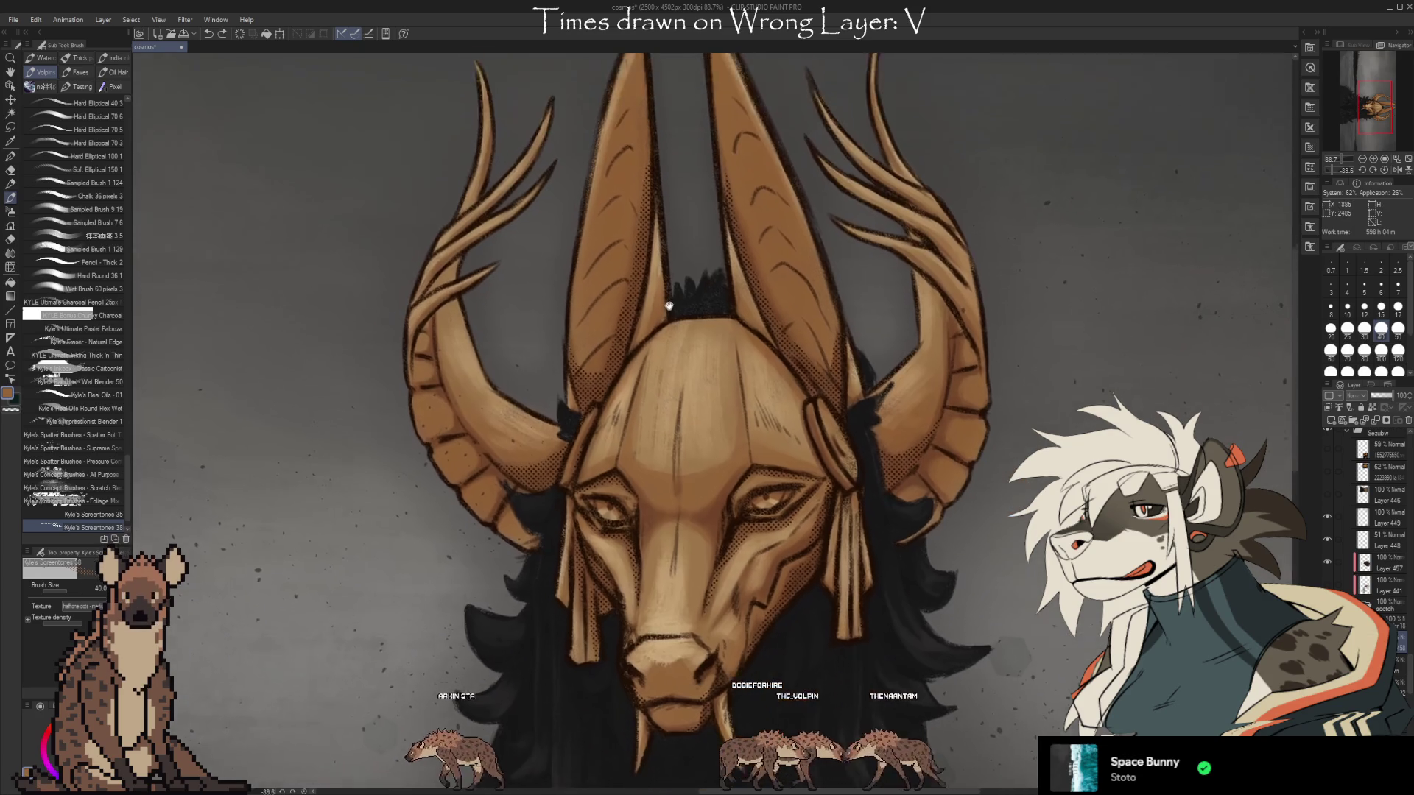
{"action": "scroll", "coordinate": [737, 398], "scroll_direction": "down", "scroll_amount": 3}
{"action": "scroll", "coordinate": [809, 487], "scroll_direction": "up", "scroll_amount": 2}
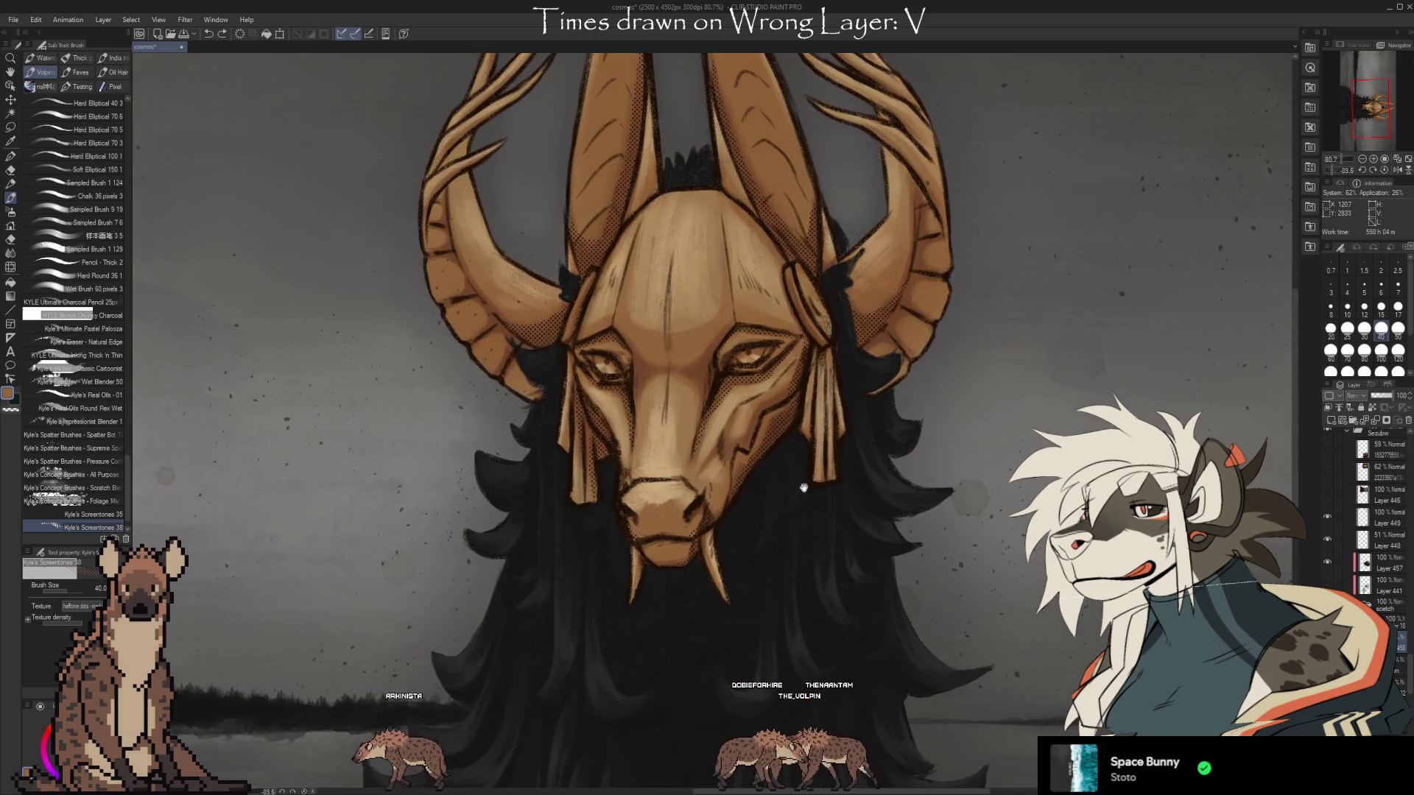
{"action": "left_click_drag", "start_coordinate": [808, 487], "coordinate": [813, 505]}
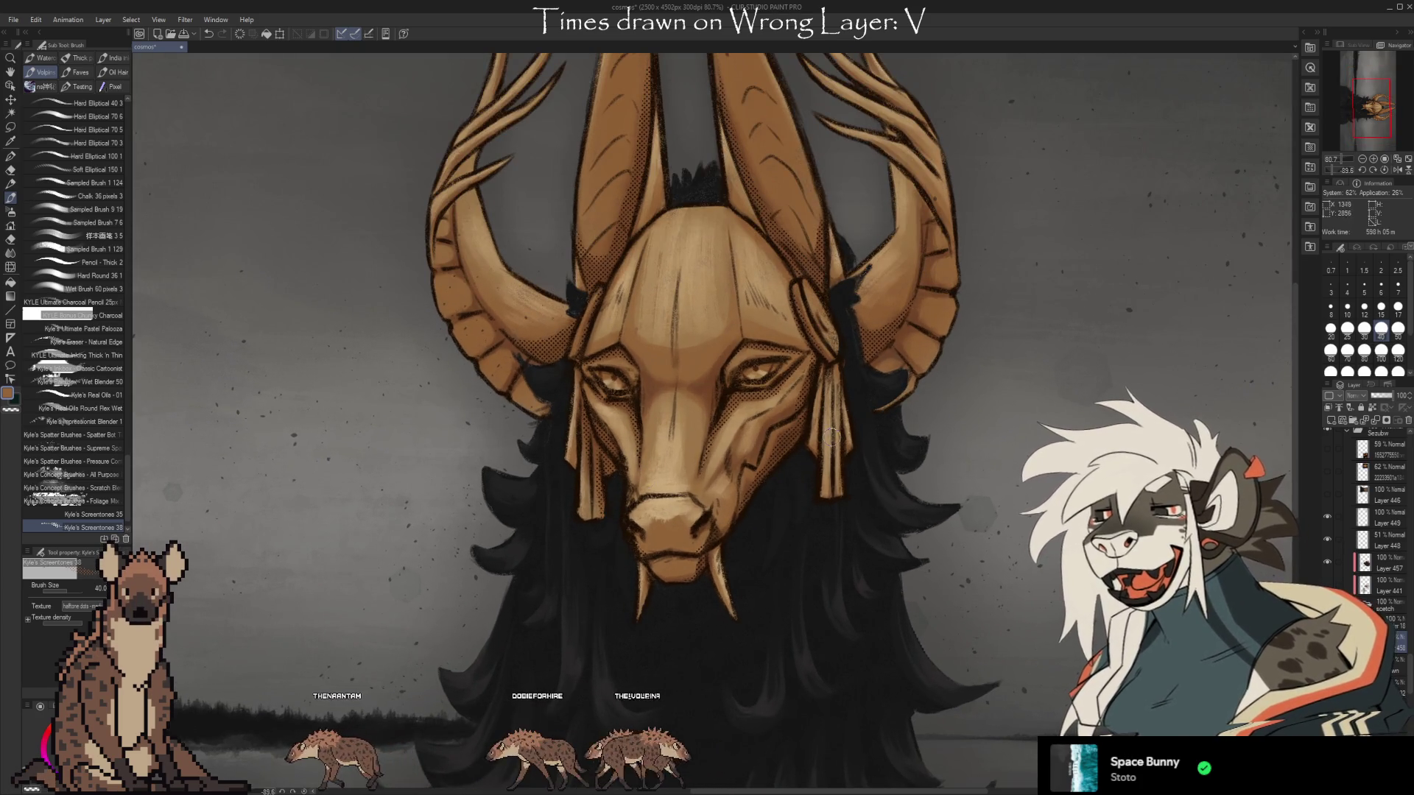
{"action": "scroll", "coordinate": [854, 413], "scroll_direction": "down", "scroll_amount": 3}
{"action": "scroll", "coordinate": [871, 525], "scroll_direction": "up", "scroll_amount": 2}
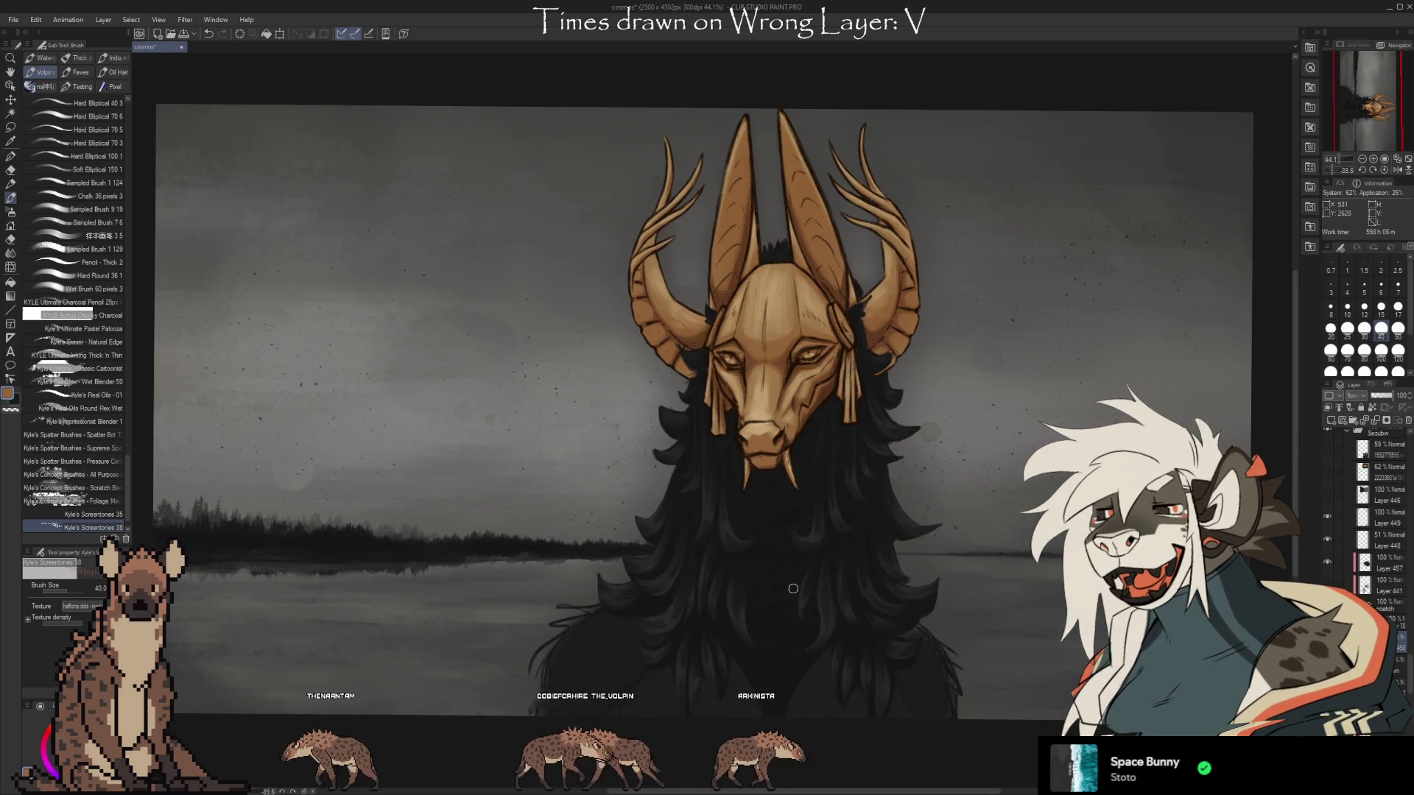
{"action": "scroll", "coordinate": [1006, 376], "scroll_direction": "up", "scroll_amount": 1}
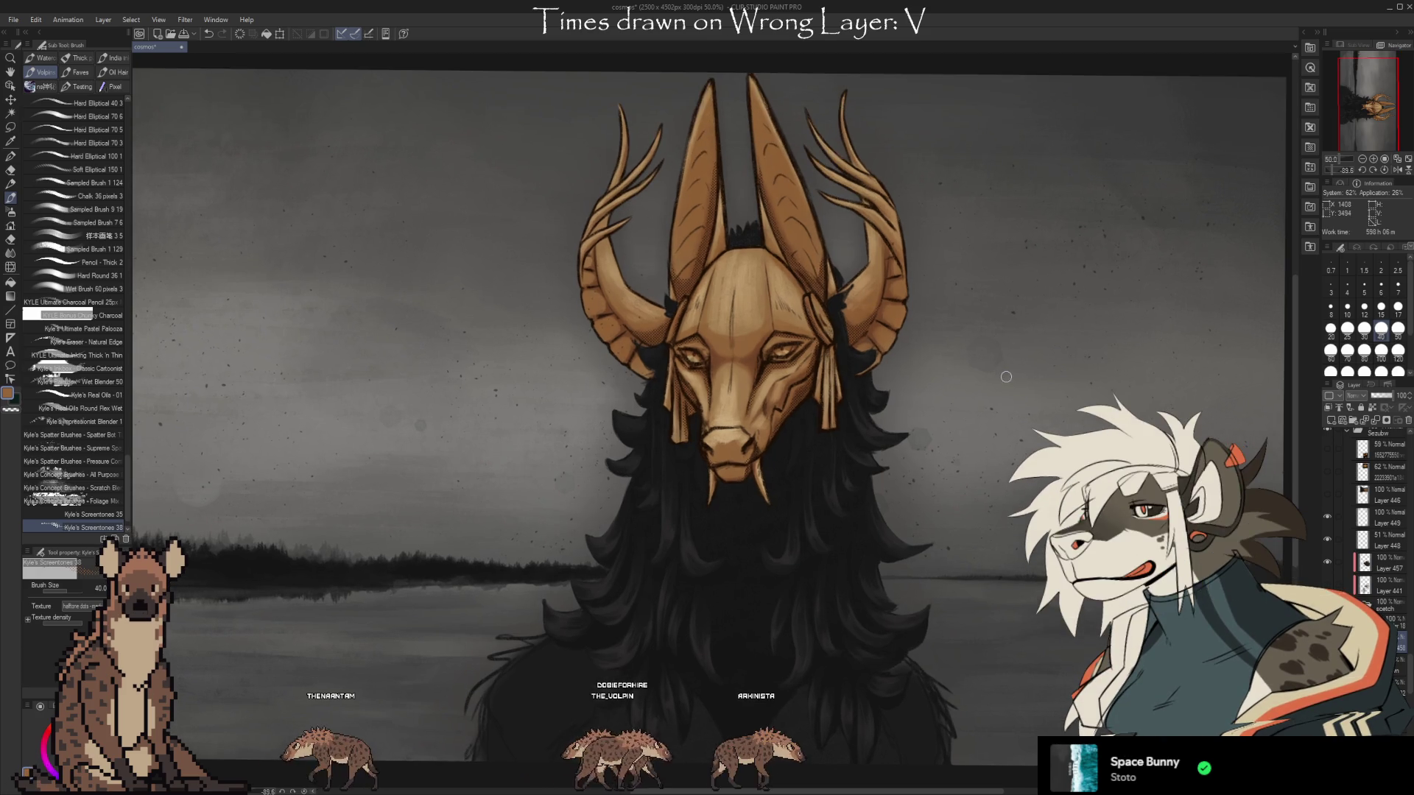
{"action": "scroll", "coordinate": [1006, 377], "scroll_direction": "down", "scroll_amount": 1}
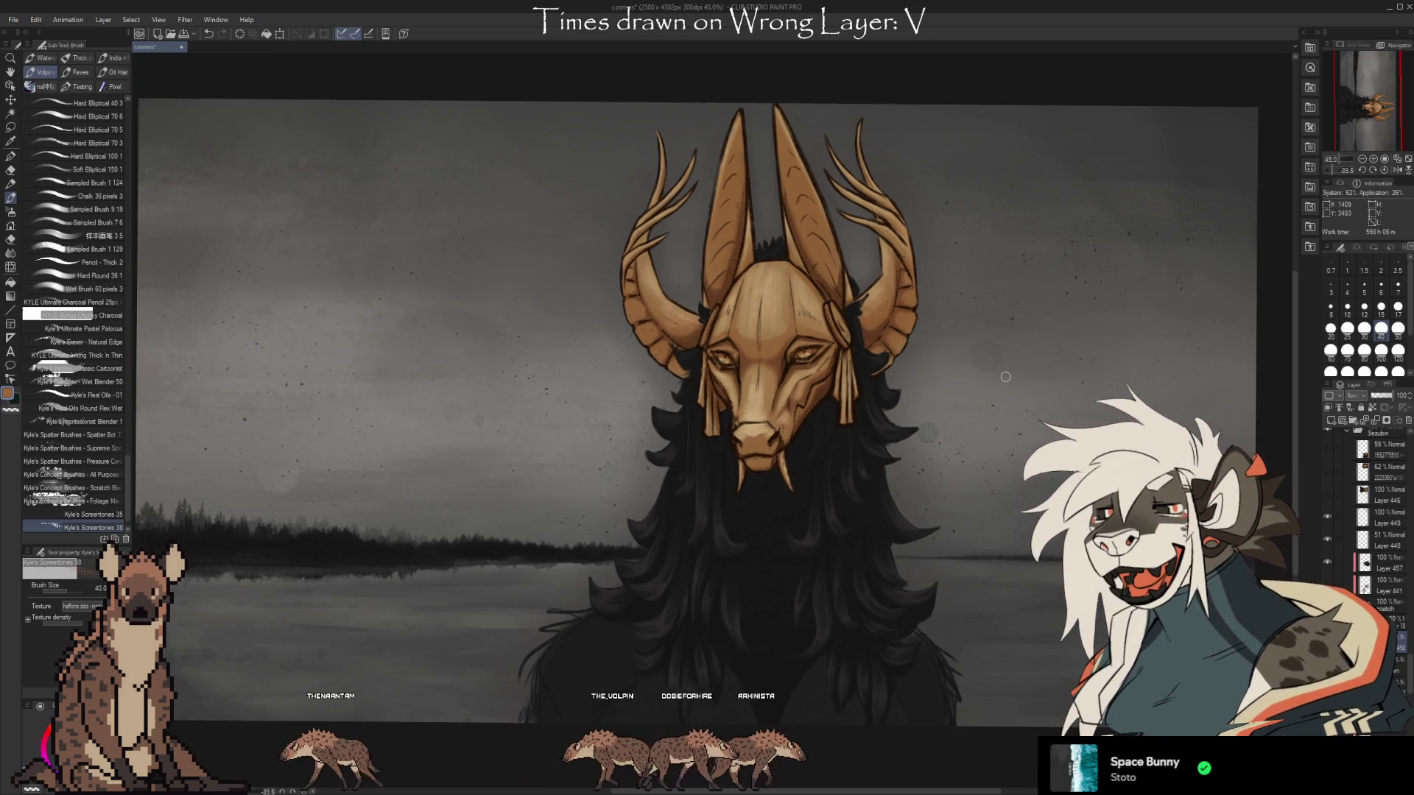
{"action": "scroll", "coordinate": [1006, 376], "scroll_direction": "up", "scroll_amount": 3}
{"action": "mouse_move", "coordinate": [1005, 376]}
{"action": "left_mouse_down"}
{"action": "mouse_move", "coordinate": [1082, 441]}
{"action": "mouse_move", "coordinate": [985, 632]}
{"action": "left_mouse_up"}
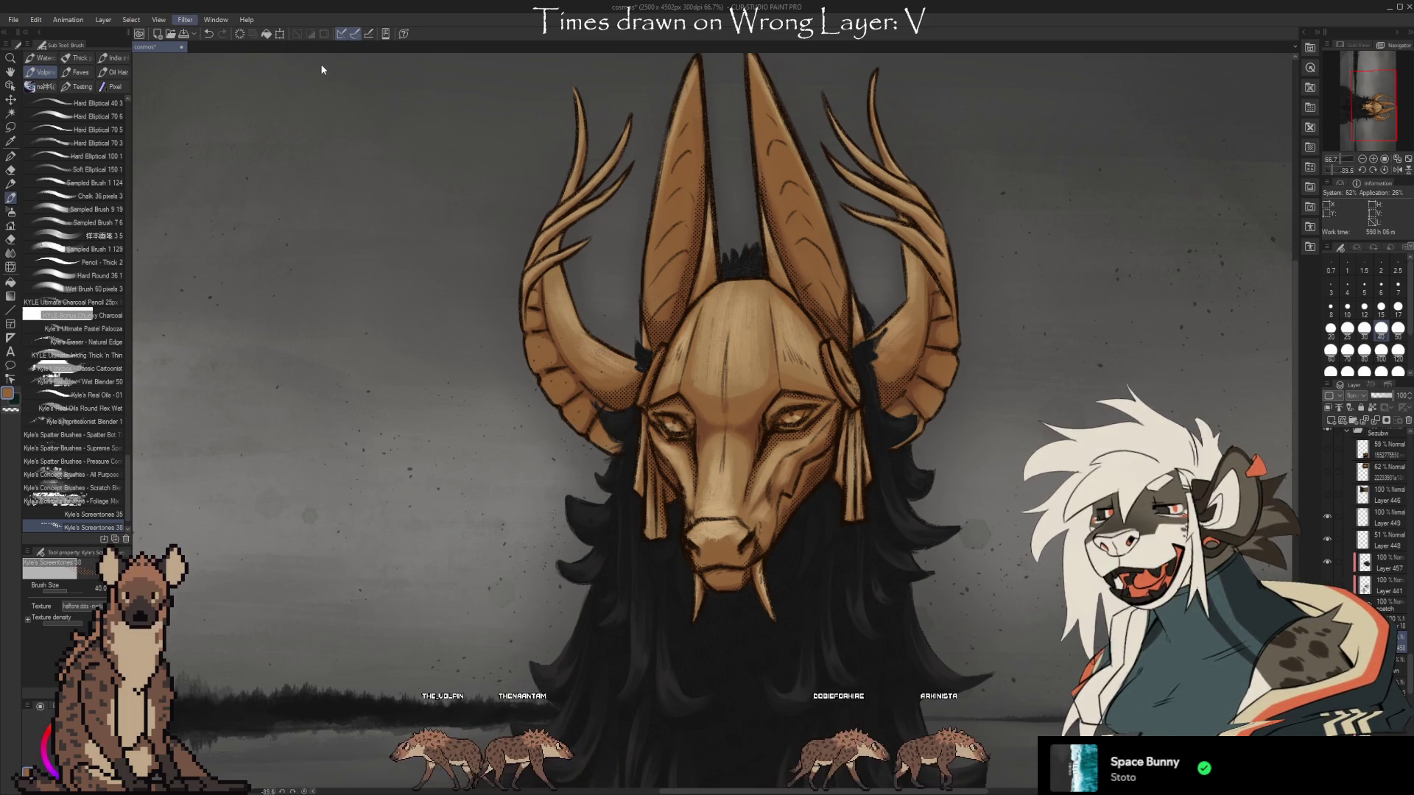
Apply a Ctrl+U colour adjustment to the mask artwork and undo it to compare the antlers.
{"action": "key", "text": "ctrl+u"}
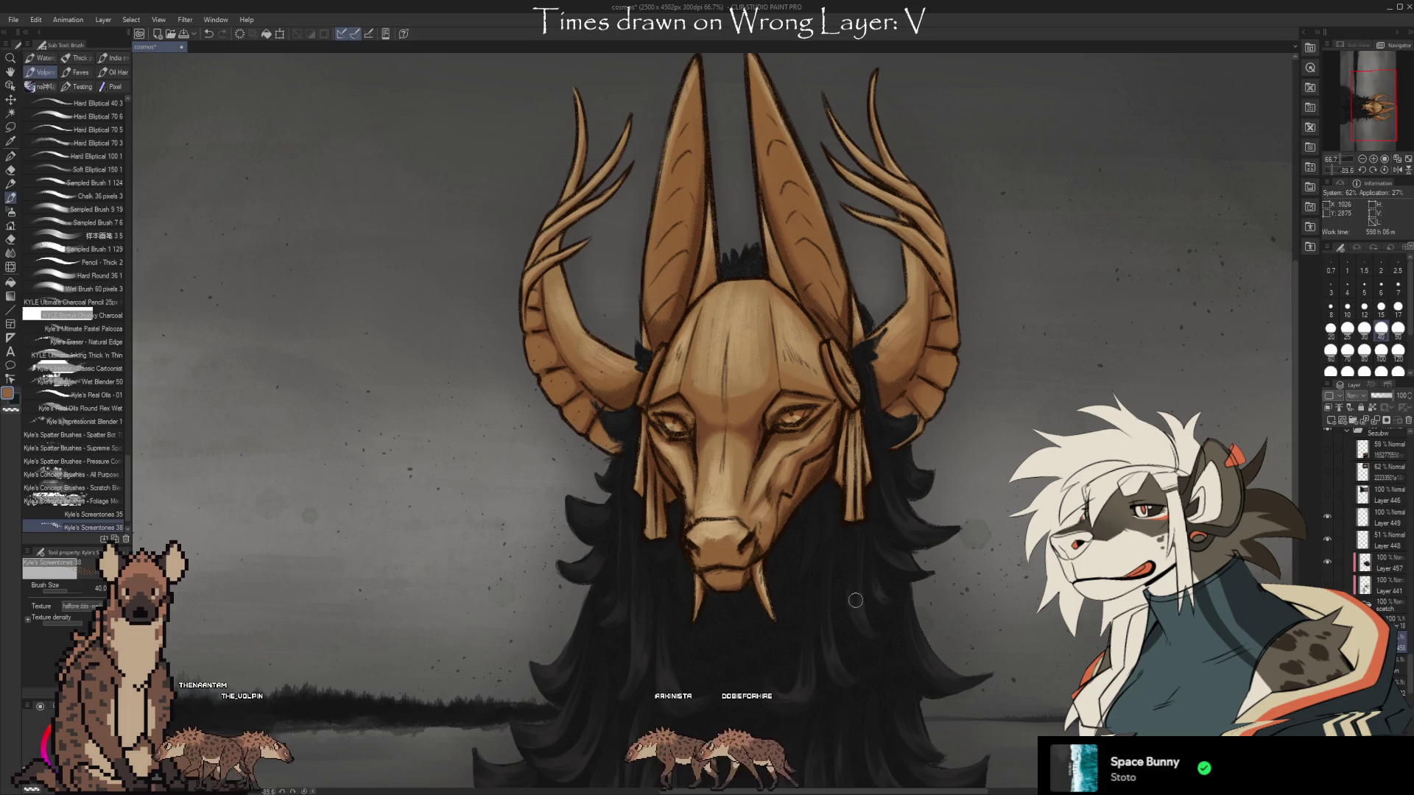
{"action": "scroll", "coordinate": [853, 541], "scroll_direction": "down", "scroll_amount": 3}
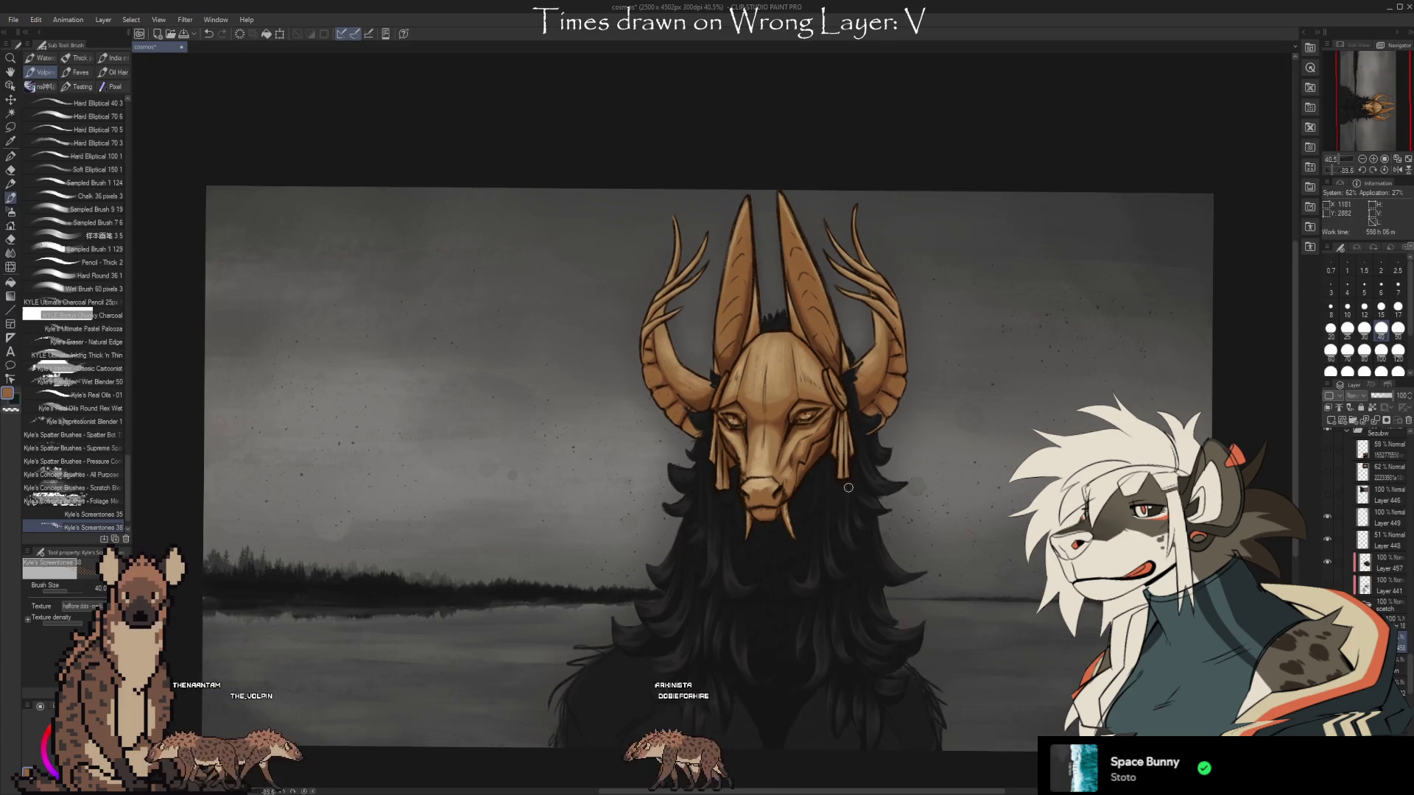
{"action": "scroll", "coordinate": [848, 486], "scroll_direction": "up", "scroll_amount": 3}
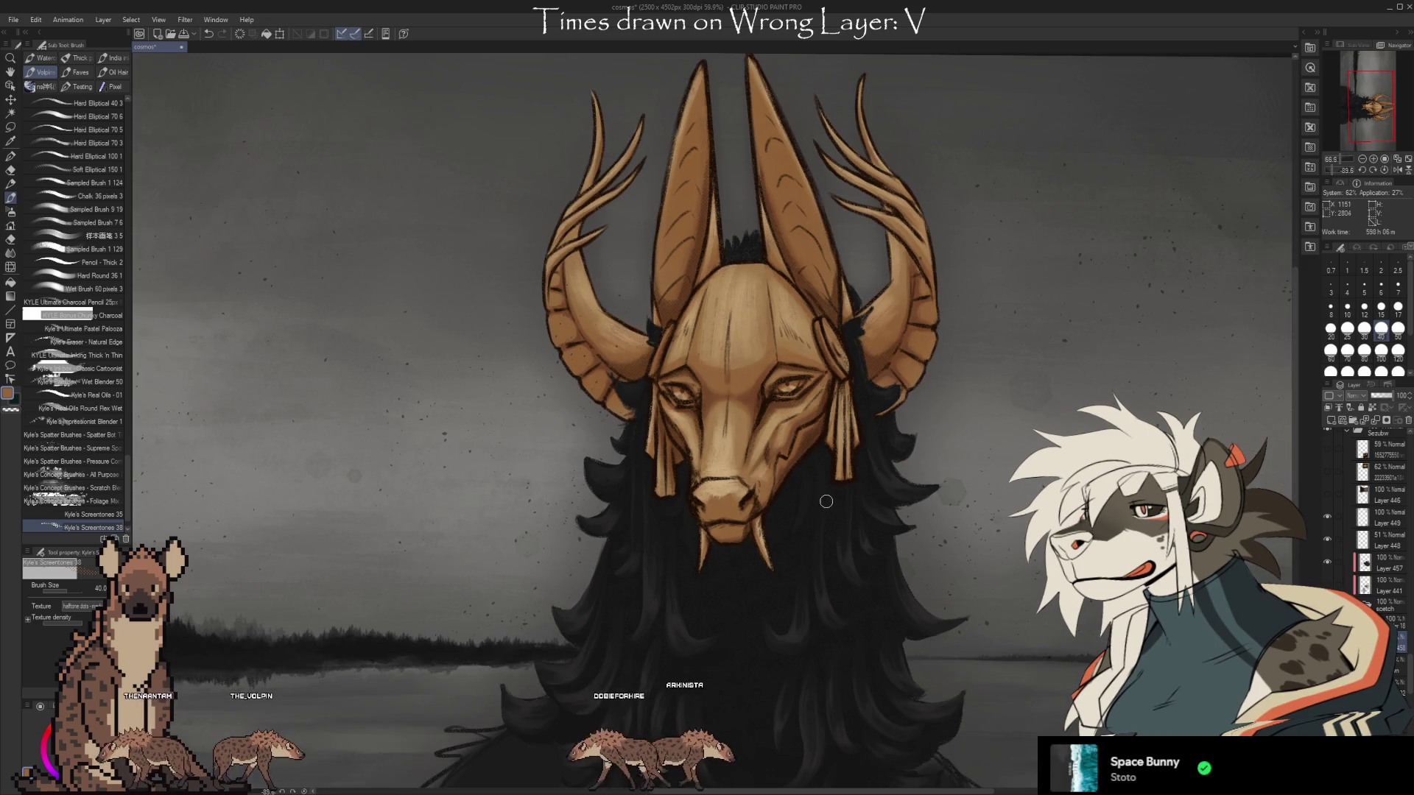
{"action": "scroll", "coordinate": [953, 567], "scroll_direction": "down", "scroll_amount": 1}
{"action": "key", "text": "ctrl+z"}
{"action": "key", "text": "ctrl+z"}
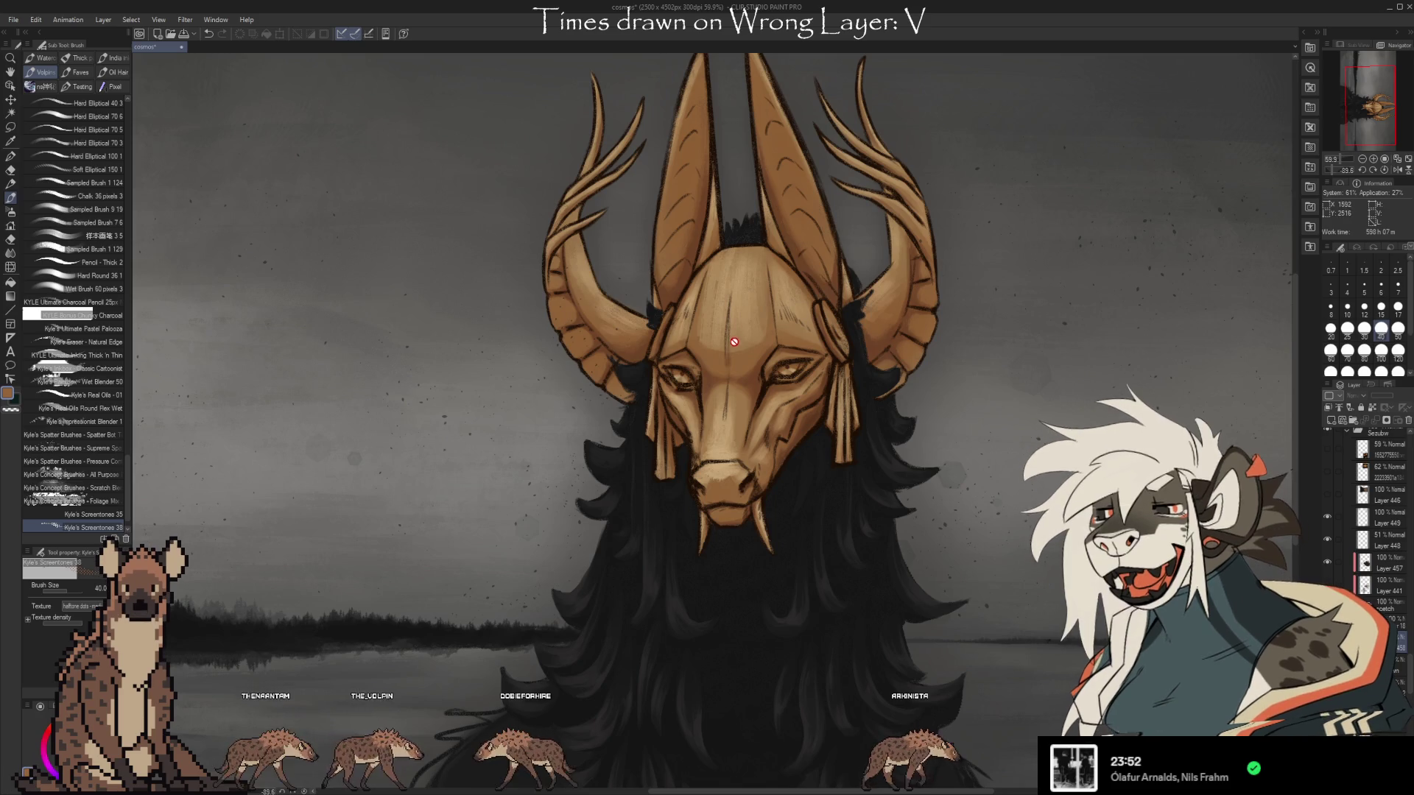
Eyedrop a dark brown from the horn and tan tones from the mask face, returning to the brush.
{"action": "scroll", "coordinate": [733, 339], "scroll_direction": "up", "scroll_amount": 4}
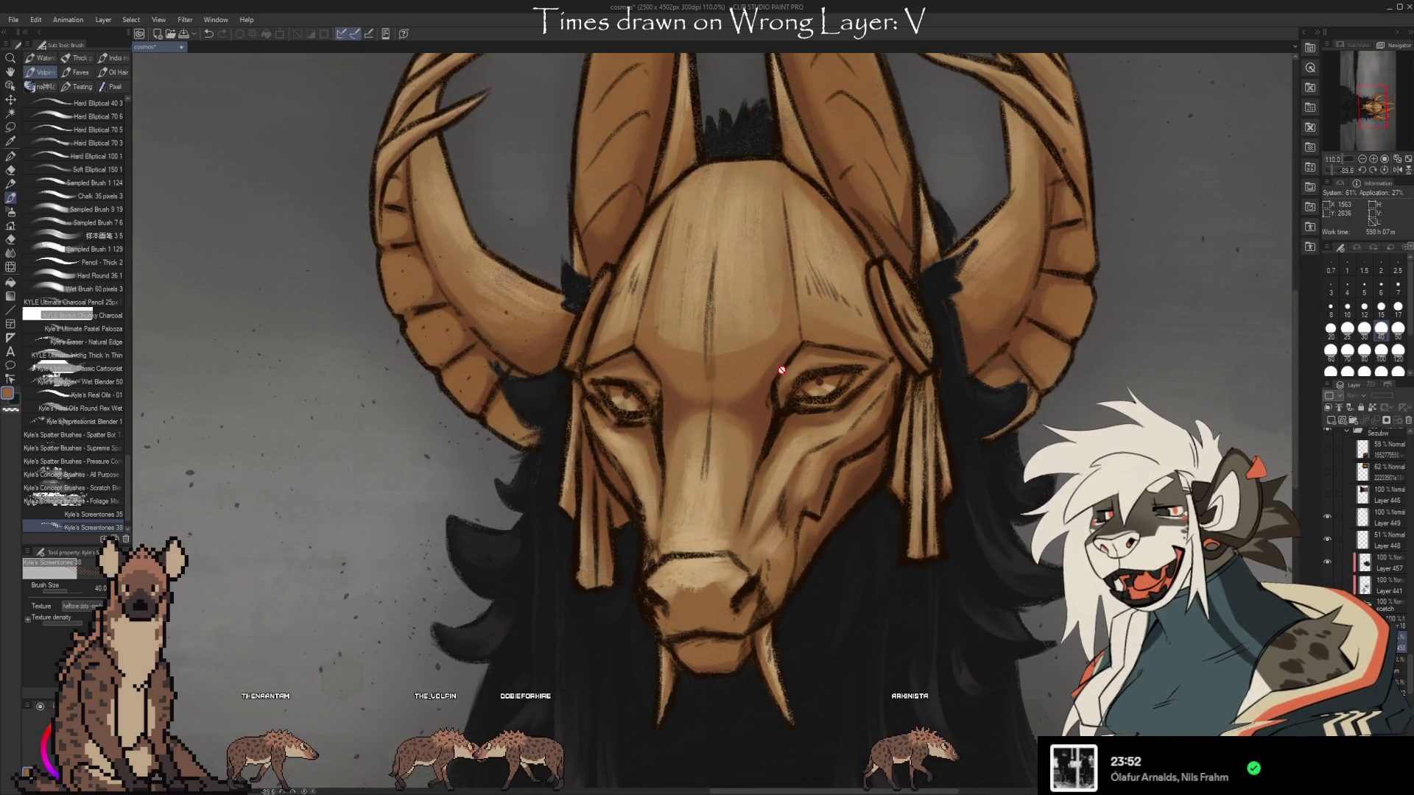
{"action": "scroll", "coordinate": [715, 417], "scroll_direction": "down", "scroll_amount": 4}
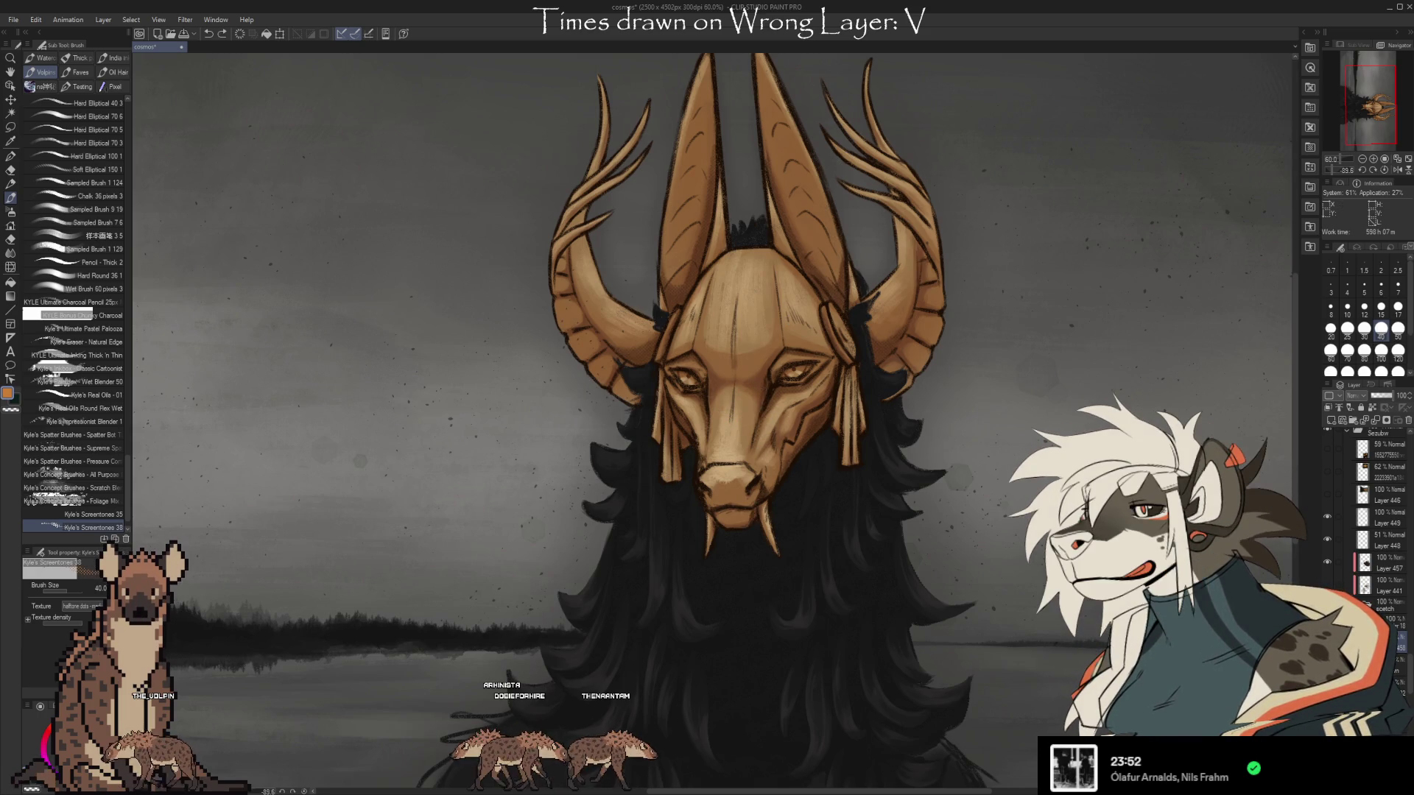
{"action": "key", "text": "i"}
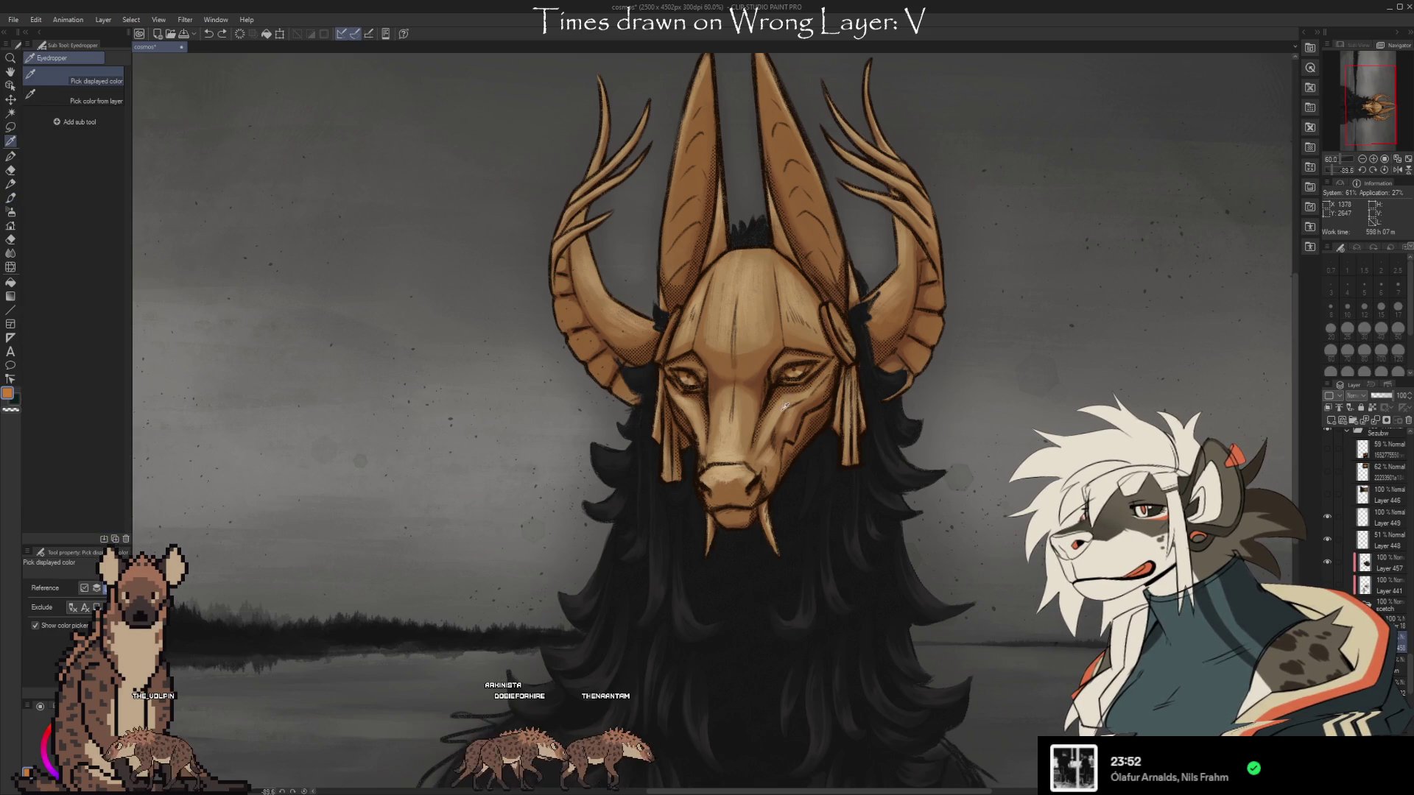
{"action": "left_click", "coordinate": [825, 398]}
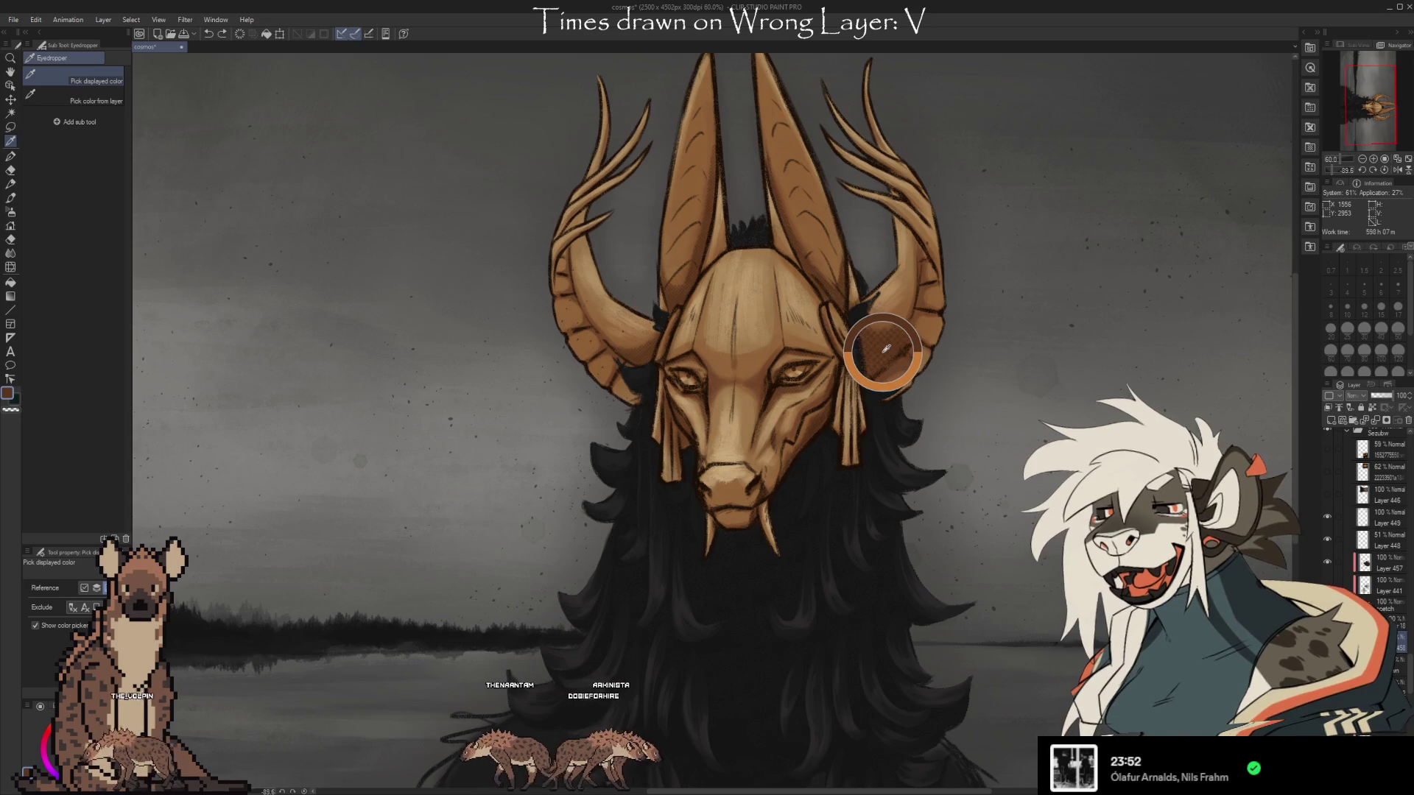
{"action": "key", "text": "b"}
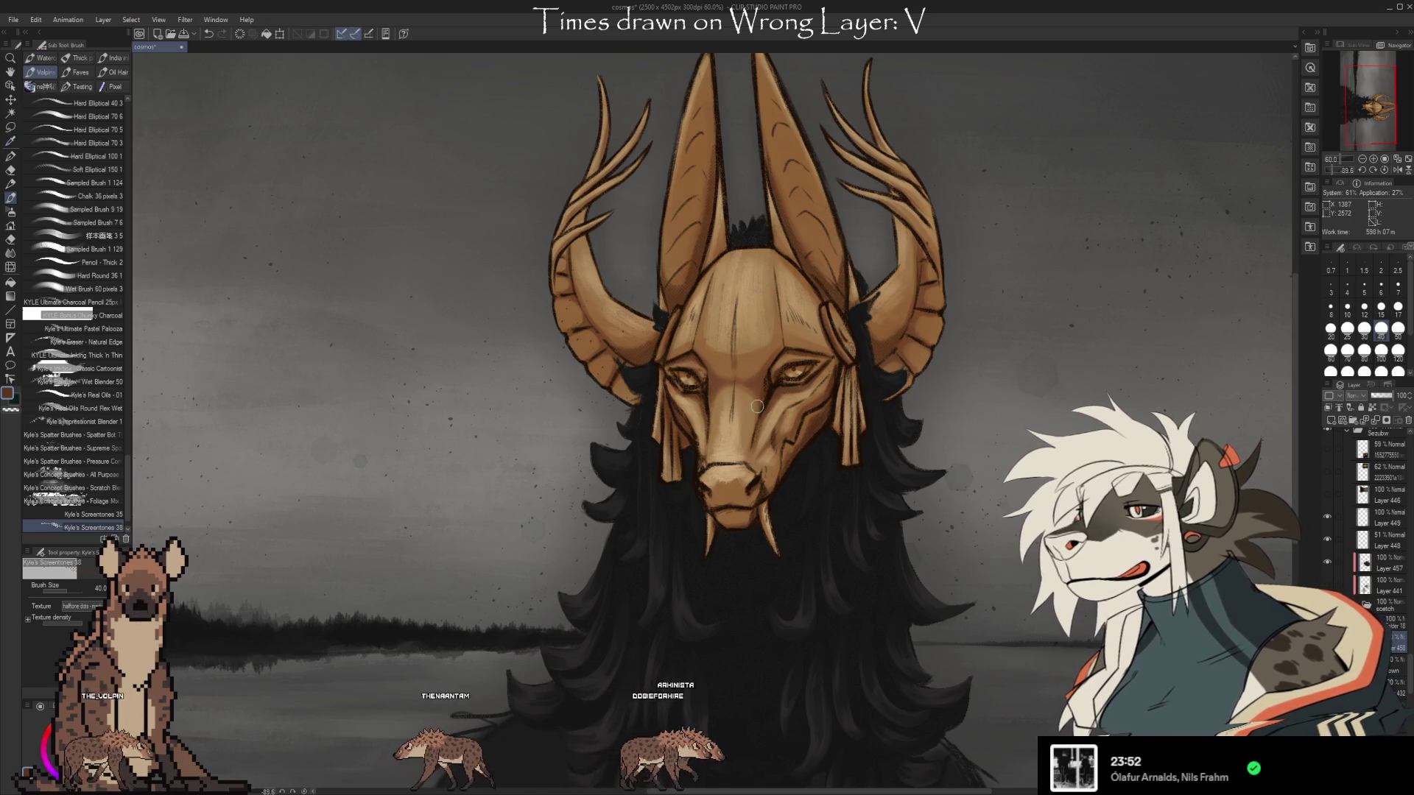
{"action": "left_click", "coordinate": [758, 380], "text": "alt"}
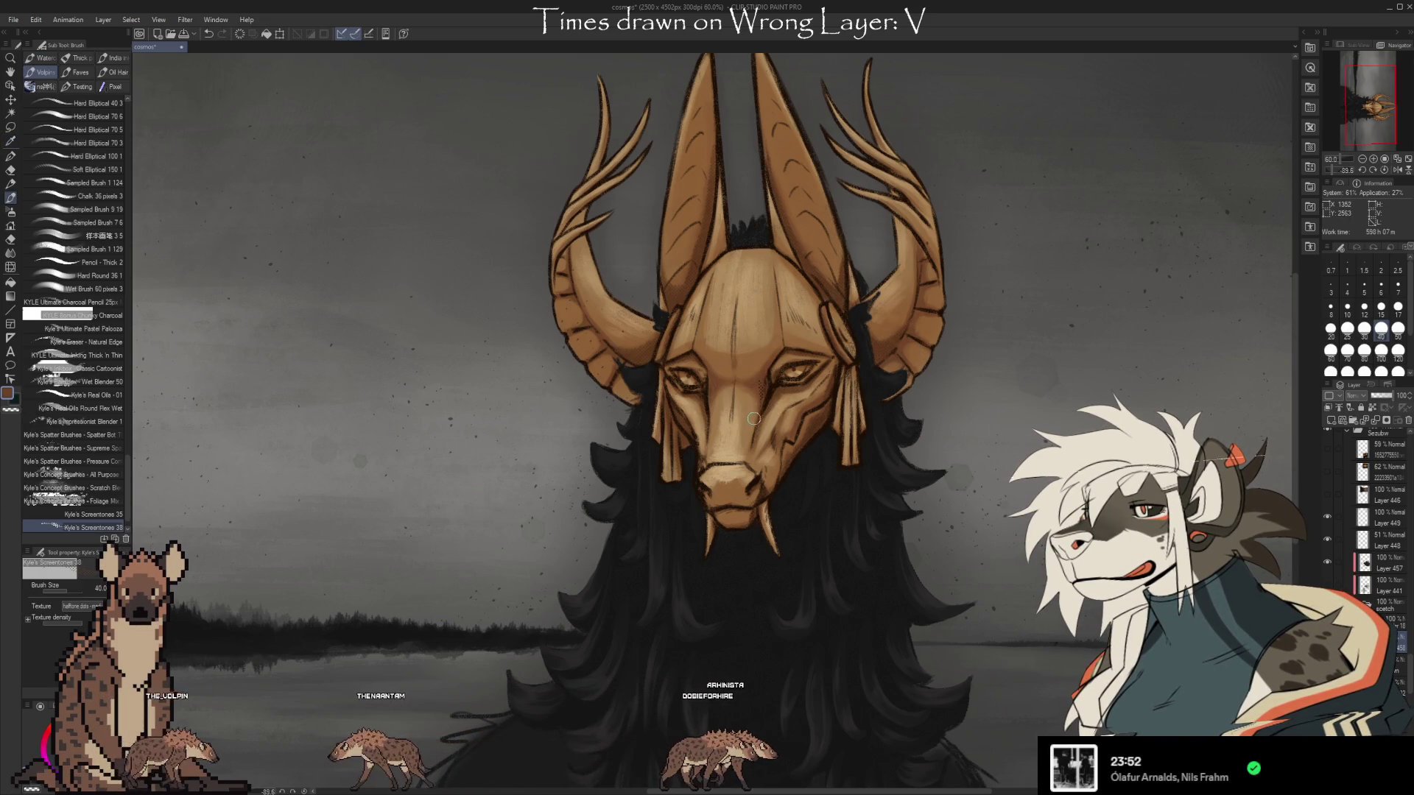
{"action": "left_click", "coordinate": [754, 402], "text": "alt"}
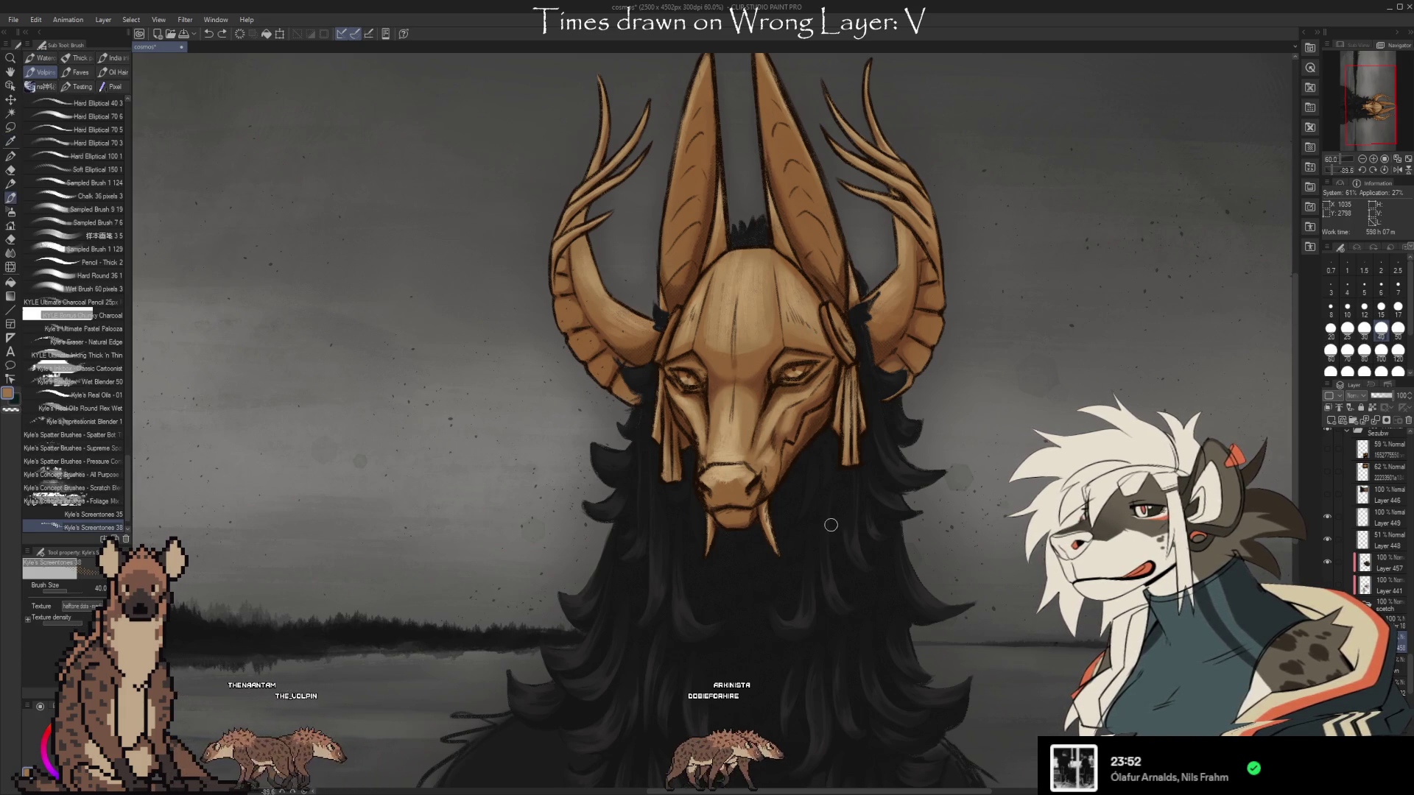
{"action": "scroll", "coordinate": [828, 498], "scroll_direction": "down", "scroll_amount": 3}
{"action": "scroll", "coordinate": [831, 525], "scroll_direction": "up", "scroll_amount": 3}
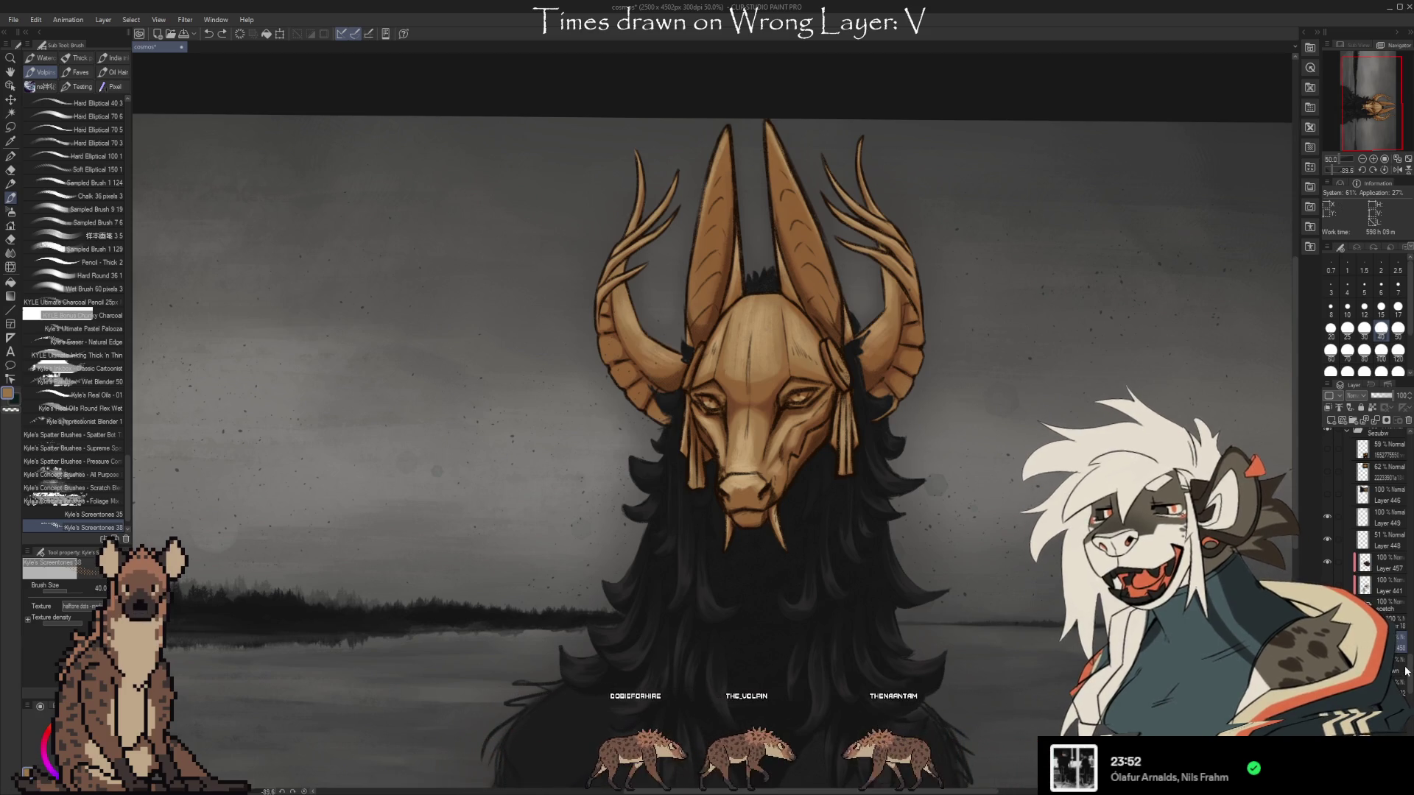
{"action": "scroll", "coordinate": [1370, 515], "scroll_direction": "up", "scroll_amount": 1}
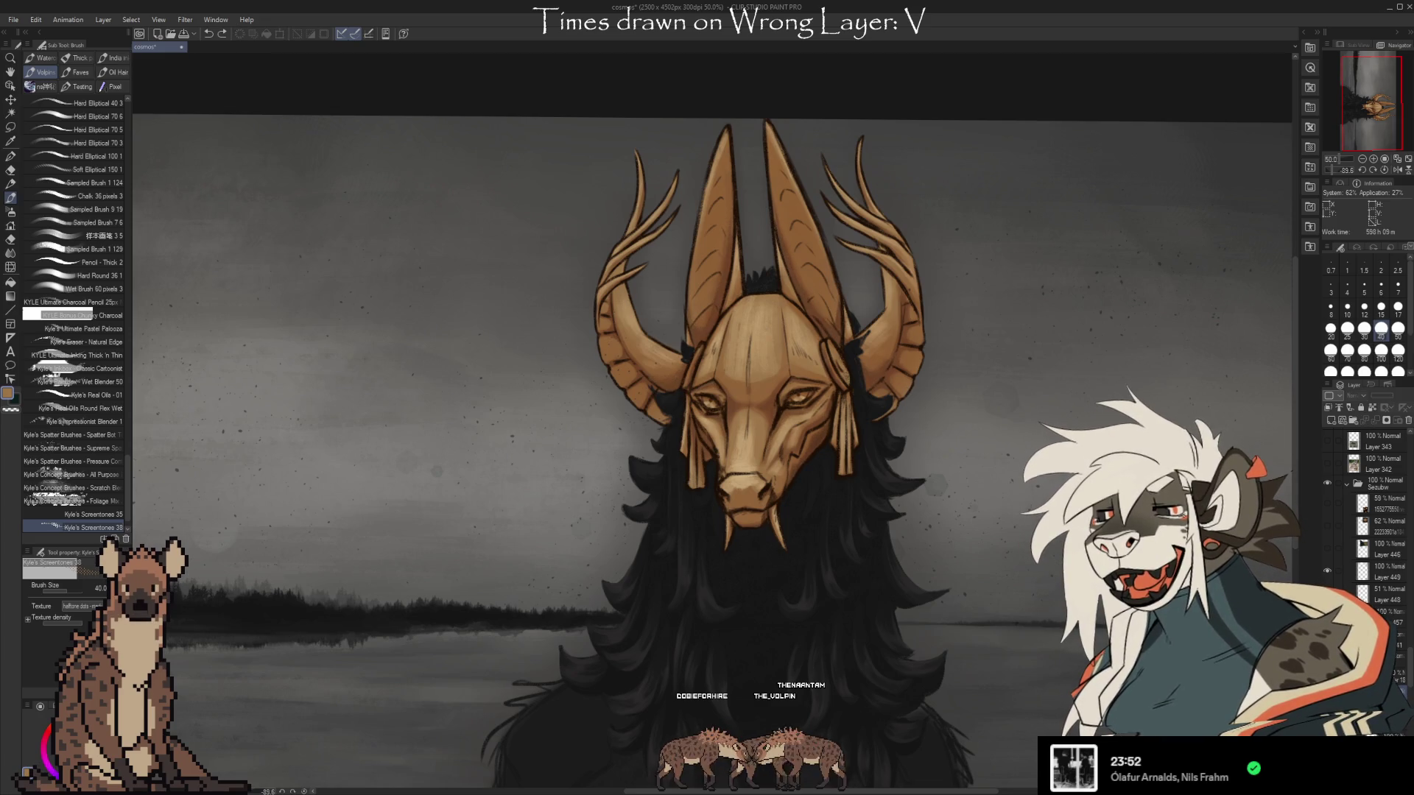
{"action": "scroll", "coordinate": [746, 426], "scroll_direction": "up", "scroll_amount": 4}
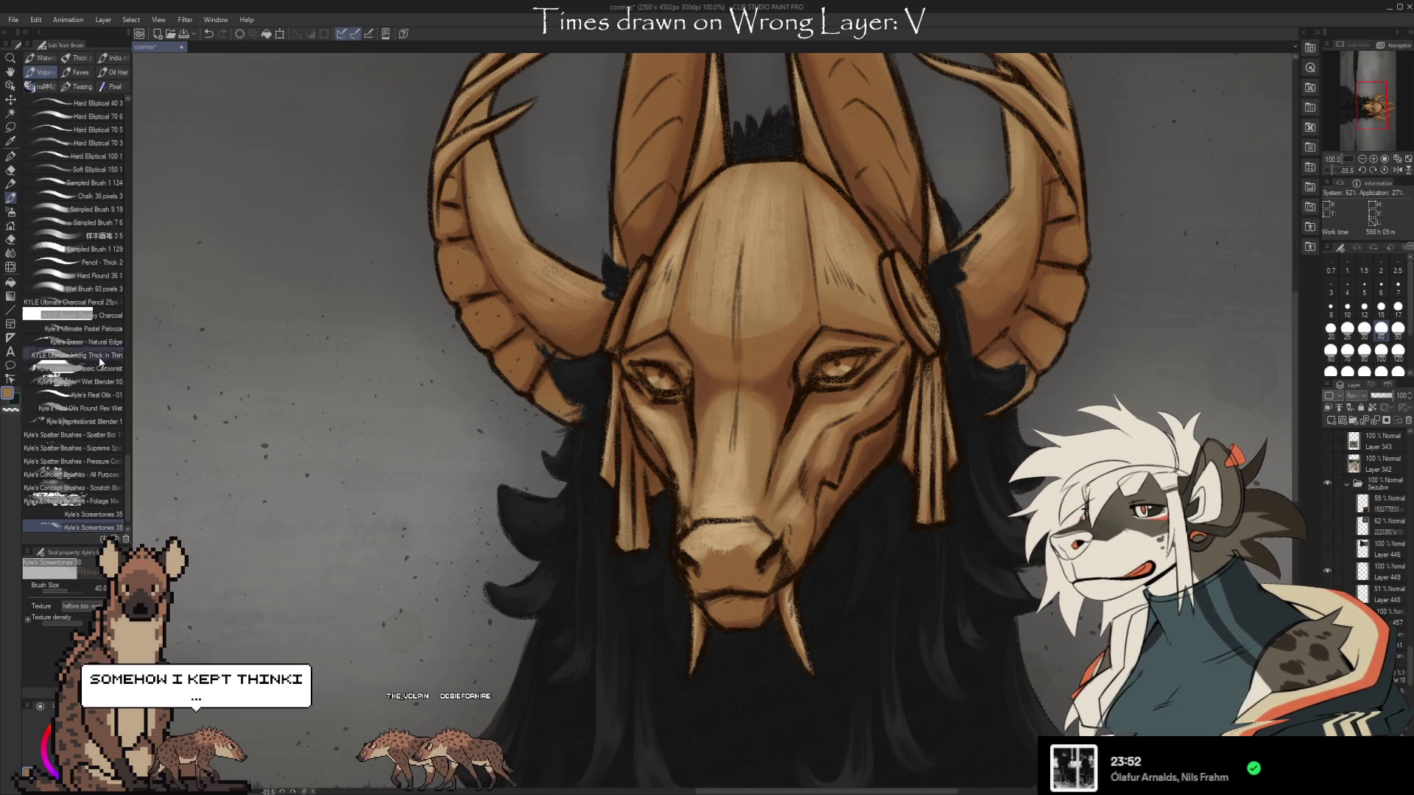
{"action": "left_click", "coordinate": [122, 302]}
Try blending, inking and Real Oils - 01 brushes with test strokes on the face, undoing each mark.
{"action": "left_click", "coordinate": [111, 381]}
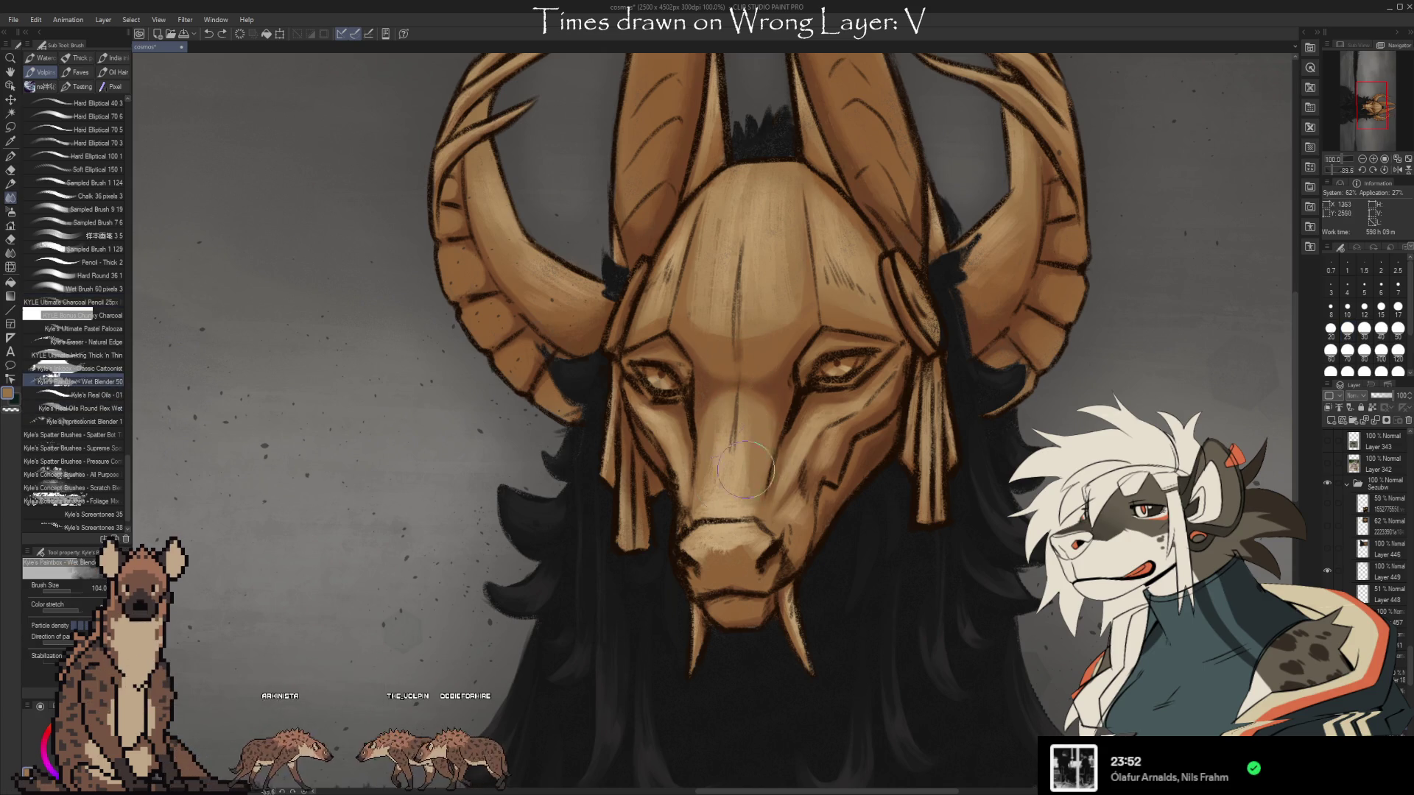
{"action": "left_click", "coordinate": [88, 368]}
{"action": "mouse_move", "coordinate": [755, 388]}
{"action": "left_mouse_down"}
{"action": "mouse_move", "coordinate": [728, 438]}
{"action": "mouse_move", "coordinate": [751, 492]}
{"action": "left_mouse_up"}
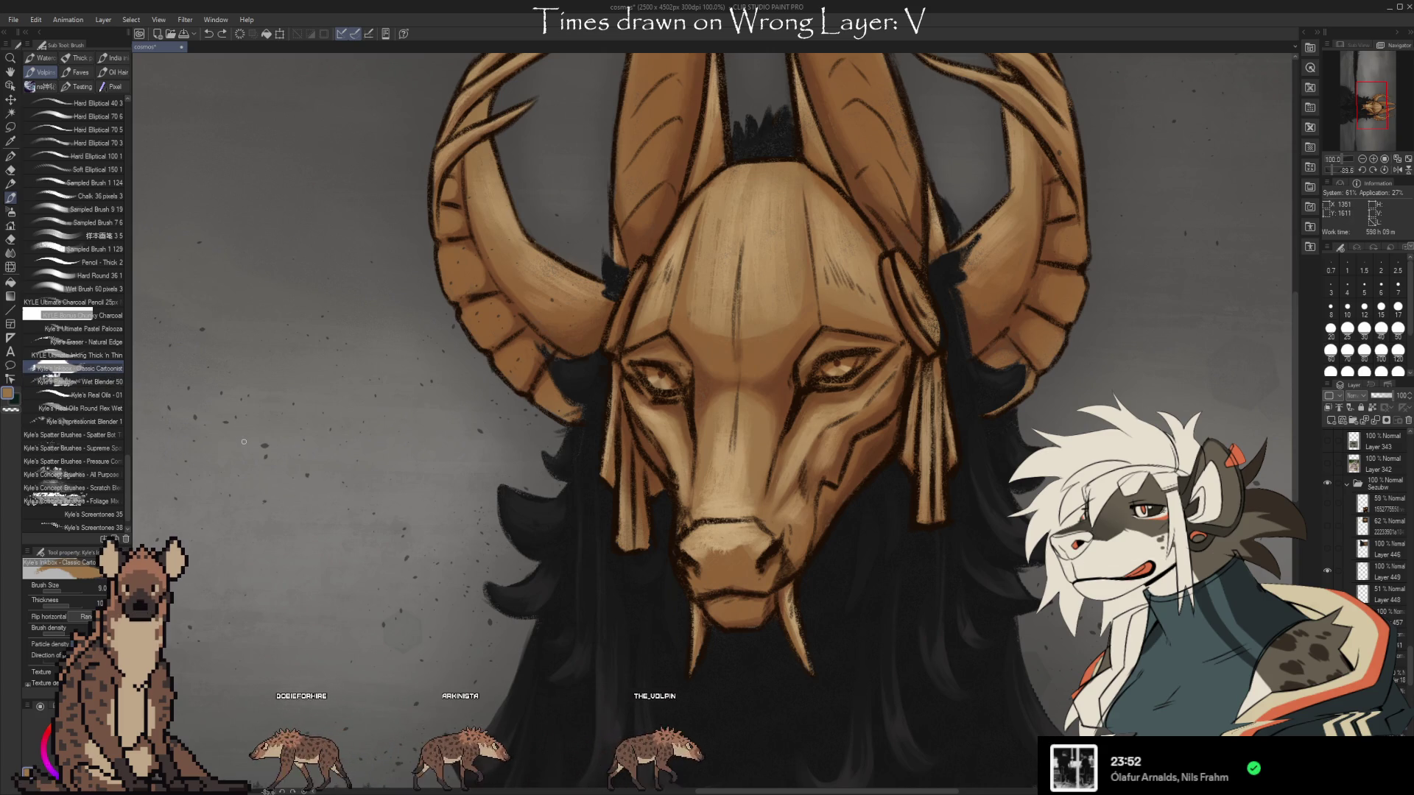
{"action": "left_click", "coordinate": [96, 394]}
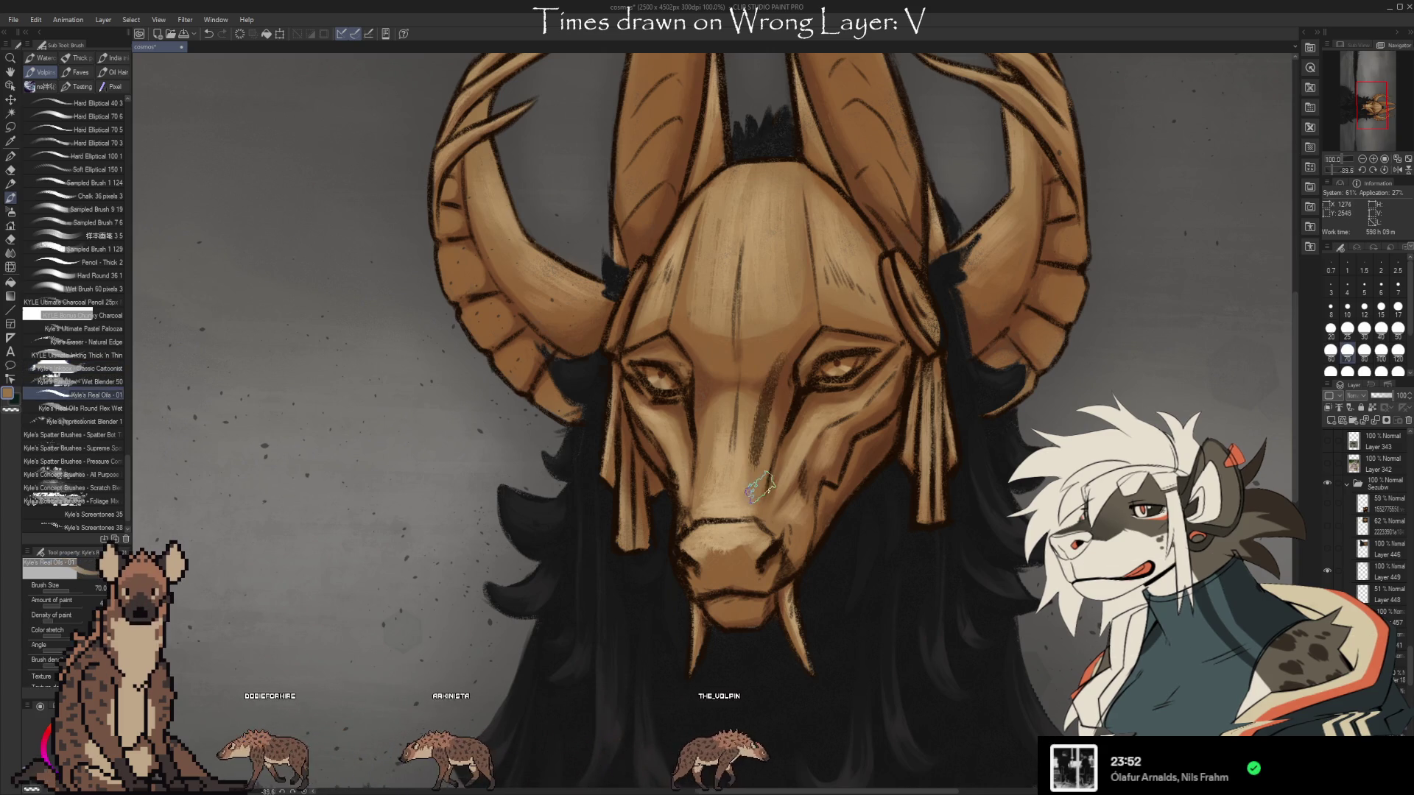
{"action": "left_click_drag", "start_coordinate": [783, 296], "coordinate": [754, 500]}
{"action": "key", "text": "ctrl+z"}
{"action": "left_click_drag", "start_coordinate": [769, 369], "coordinate": [753, 427]}
{"action": "key", "text": "ctrl+z"}
{"action": "mouse_move", "coordinate": [774, 364]}
{"action": "left_mouse_down"}
{"action": "mouse_move", "coordinate": [718, 453]}
{"action": "mouse_move", "coordinate": [764, 423]}
{"action": "left_mouse_up"}
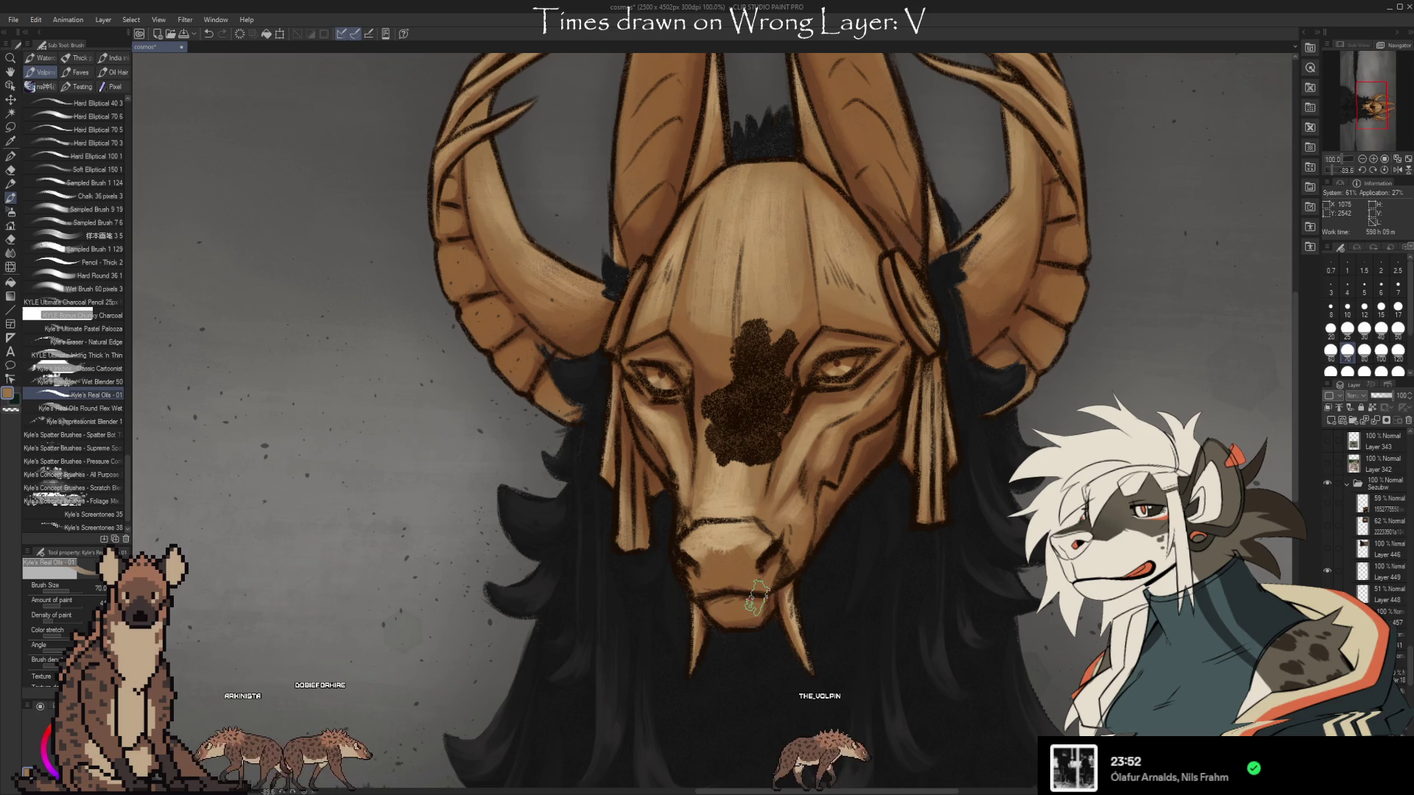
{"action": "key", "text": "ctrl+z"}
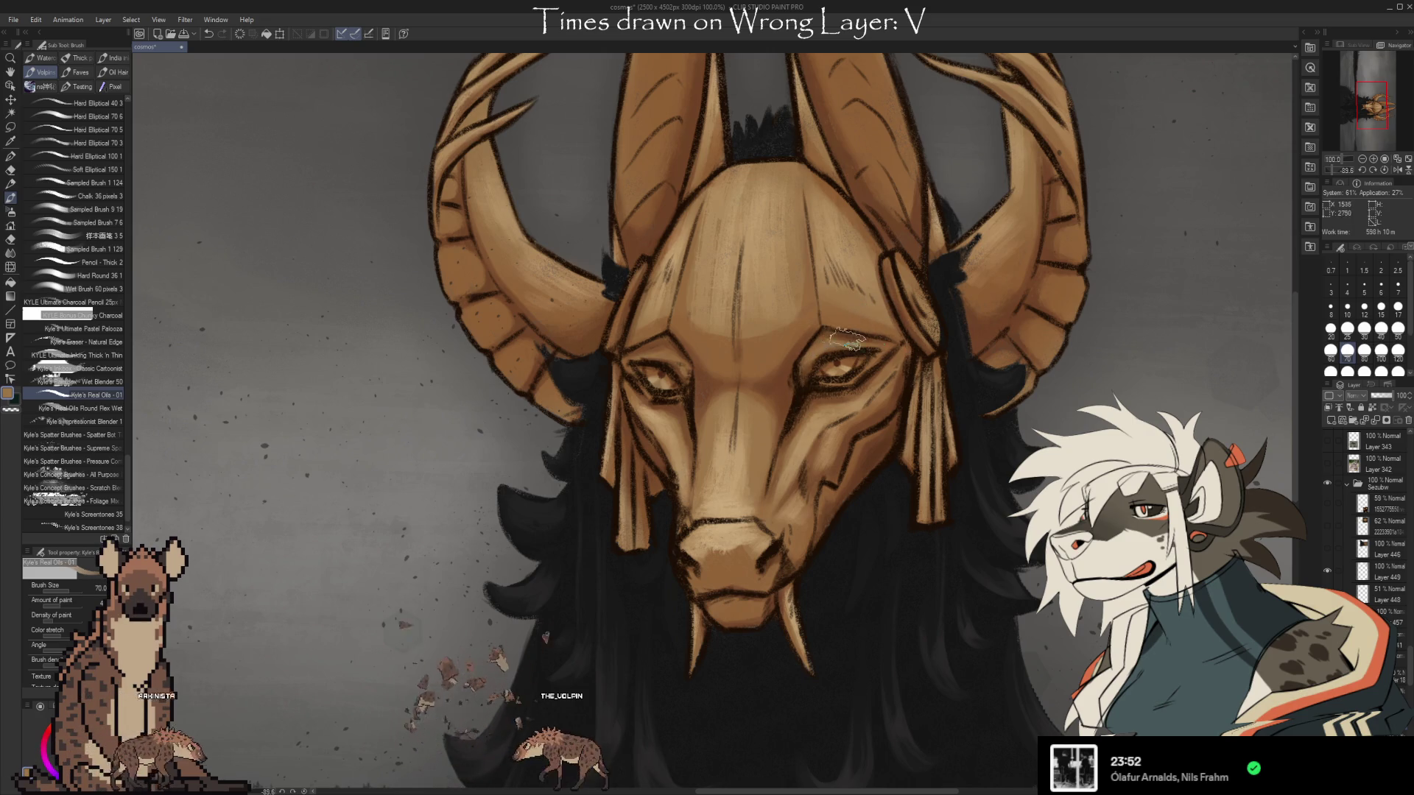
Sample a tone near the right eye and test dark strokes under the eye and forehead, undoing them.
{"action": "key", "text": "e"}
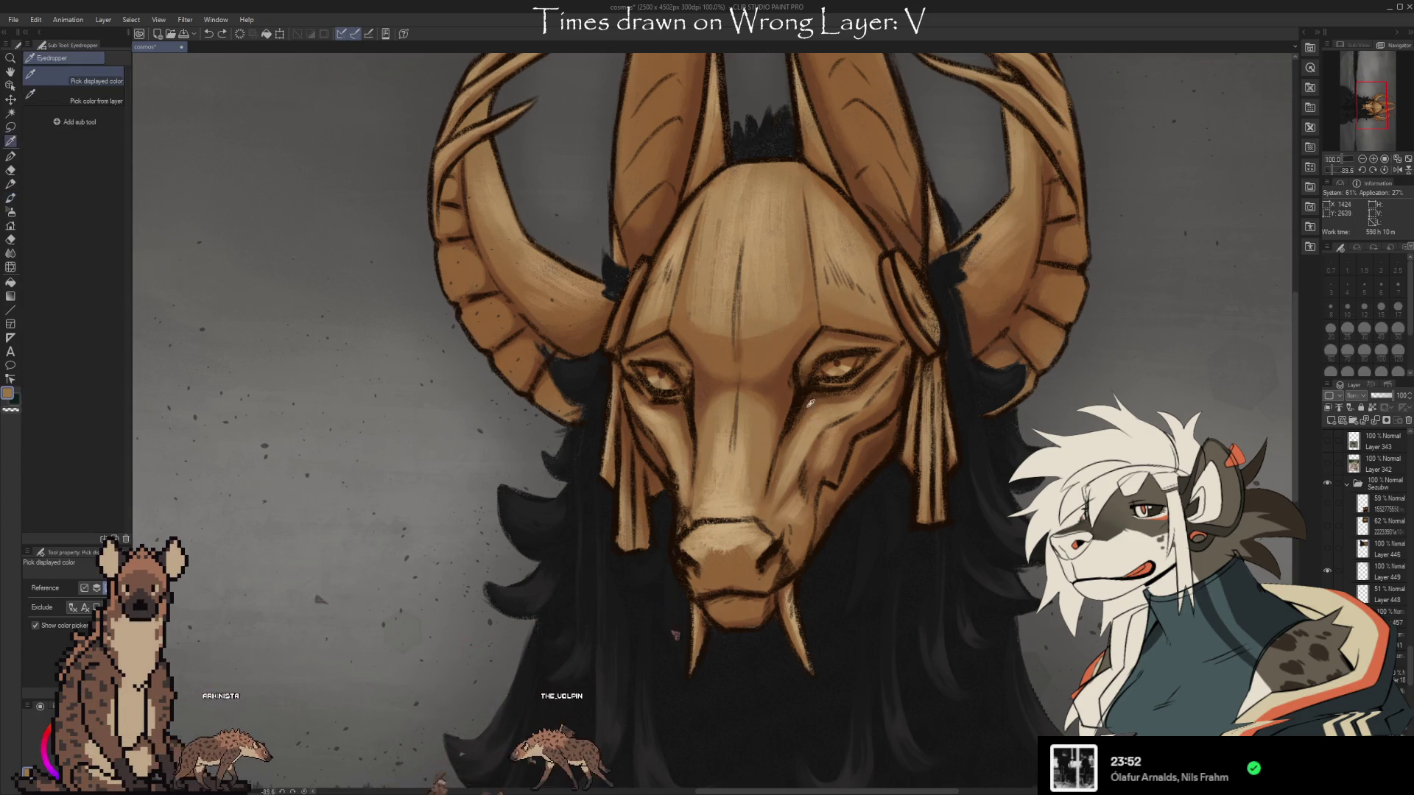
{"action": "key", "text": "b"}
{"action": "left_click", "coordinate": [803, 427], "text": "alt"}
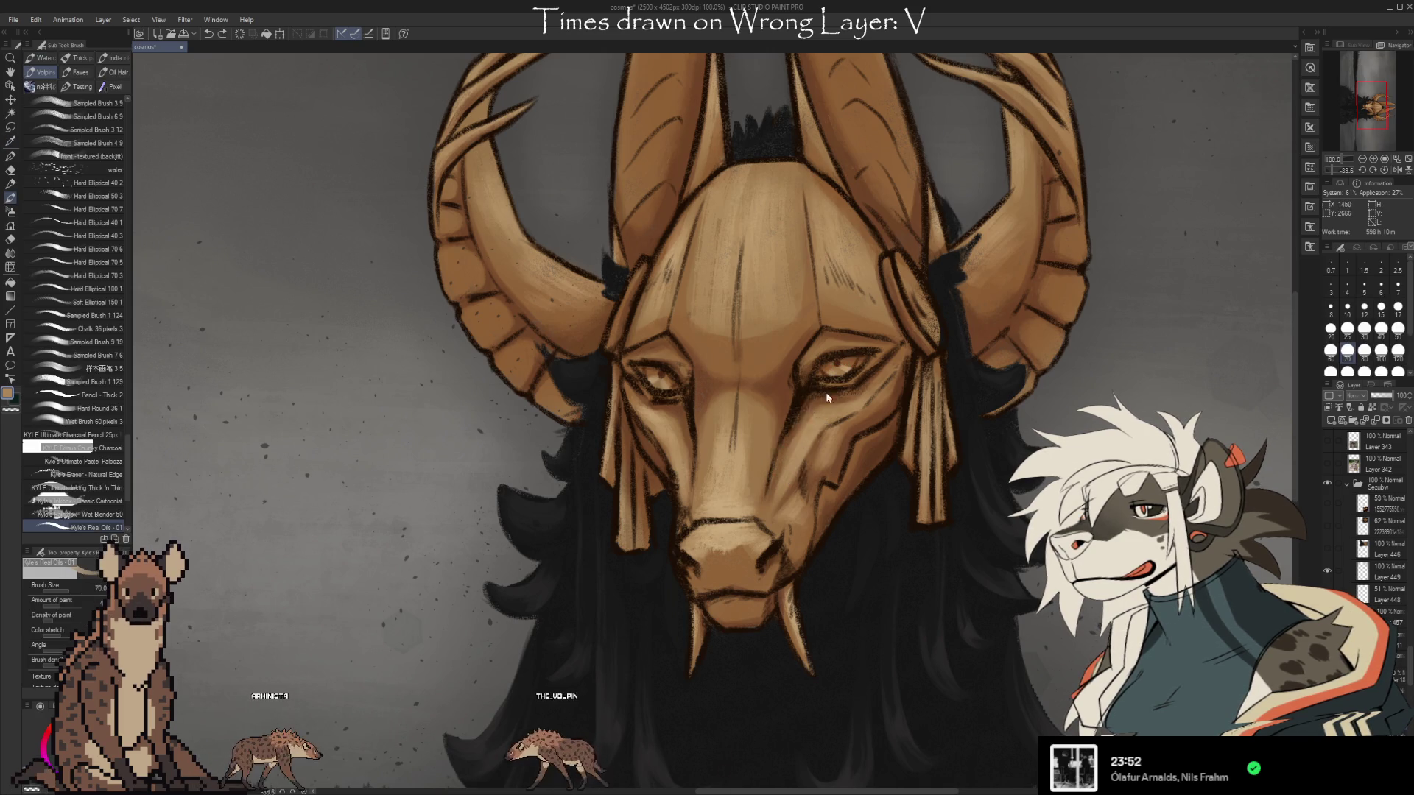
{"action": "left_click_drag", "start_coordinate": [803, 403], "coordinate": [801, 489]}
{"action": "key", "text": "ctrl+z"}
{"action": "left_click_drag", "start_coordinate": [766, 271], "coordinate": [773, 346]}
{"action": "key", "text": "ctrl+z"}
Resample mask colours and test dark forehead and nose-bridge markings, undoing each one.
{"action": "left_click", "coordinate": [770, 309], "text": "alt"}
{"action": "mouse_move", "coordinate": [781, 269]}
{"action": "left_mouse_down"}
{"action": "mouse_move", "coordinate": [772, 352]}
{"action": "mouse_move", "coordinate": [739, 411]}
{"action": "left_mouse_up"}
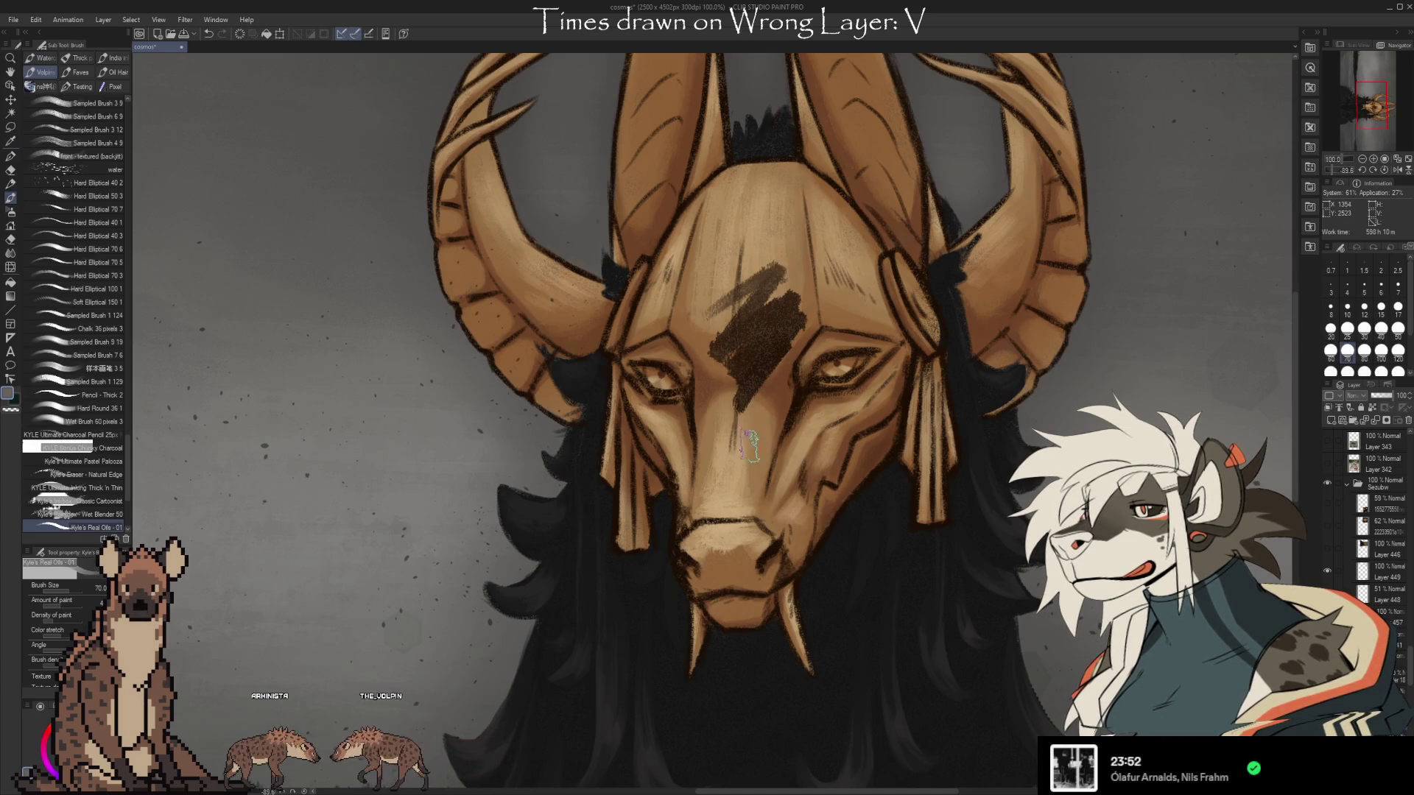
{"action": "key", "text": "ctrl+z"}
{"action": "left_click", "coordinate": [801, 404], "text": "alt"}
{"action": "mouse_move", "coordinate": [773, 346]}
{"action": "left_mouse_down"}
{"action": "mouse_move", "coordinate": [732, 438]}
{"action": "mouse_move", "coordinate": [745, 471]}
{"action": "left_mouse_up"}
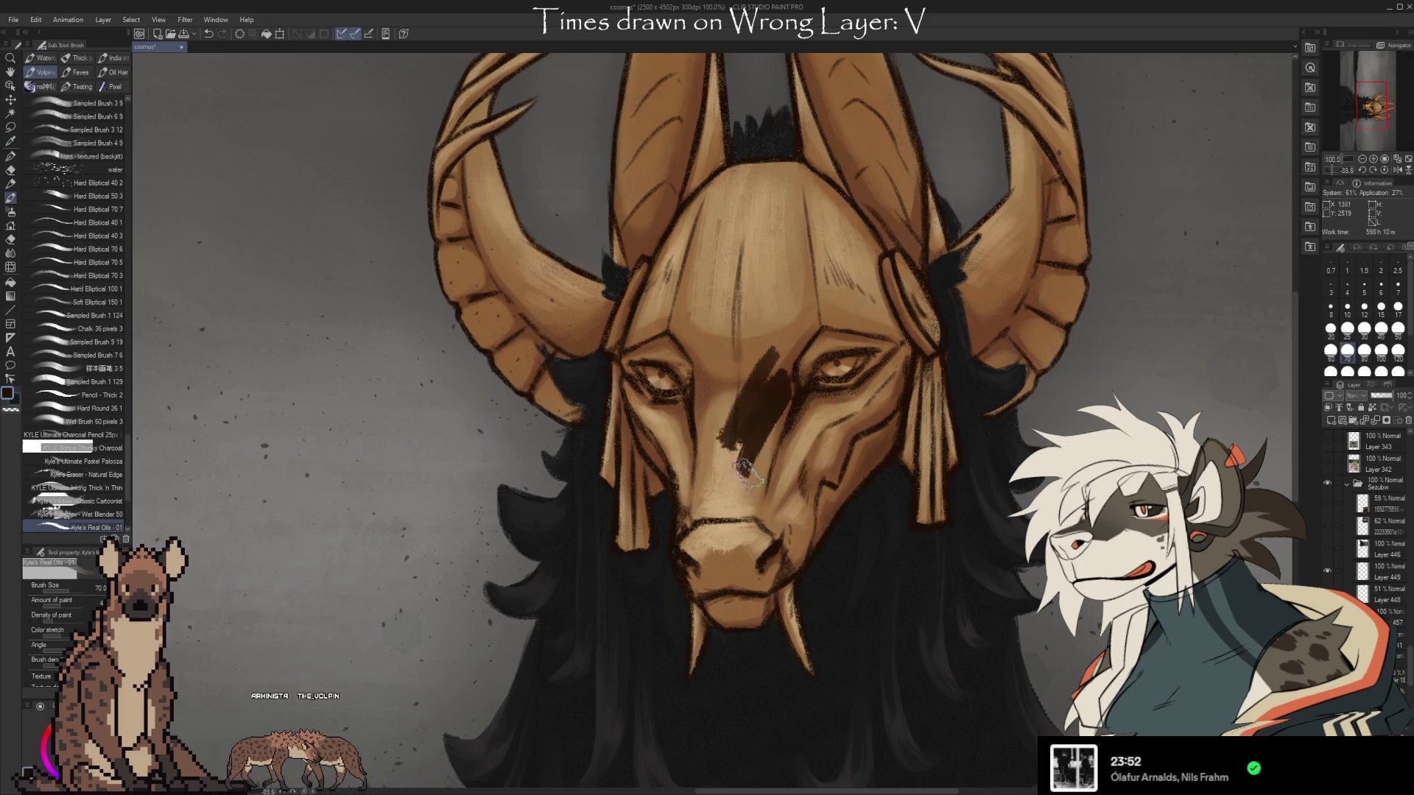
{"action": "key", "text": "ctrl+z"}
{"action": "mouse_move", "coordinate": [777, 342]}
{"action": "left_mouse_down"}
{"action": "mouse_move", "coordinate": [737, 442]}
{"action": "mouse_move", "coordinate": [751, 505]}
{"action": "left_mouse_up"}
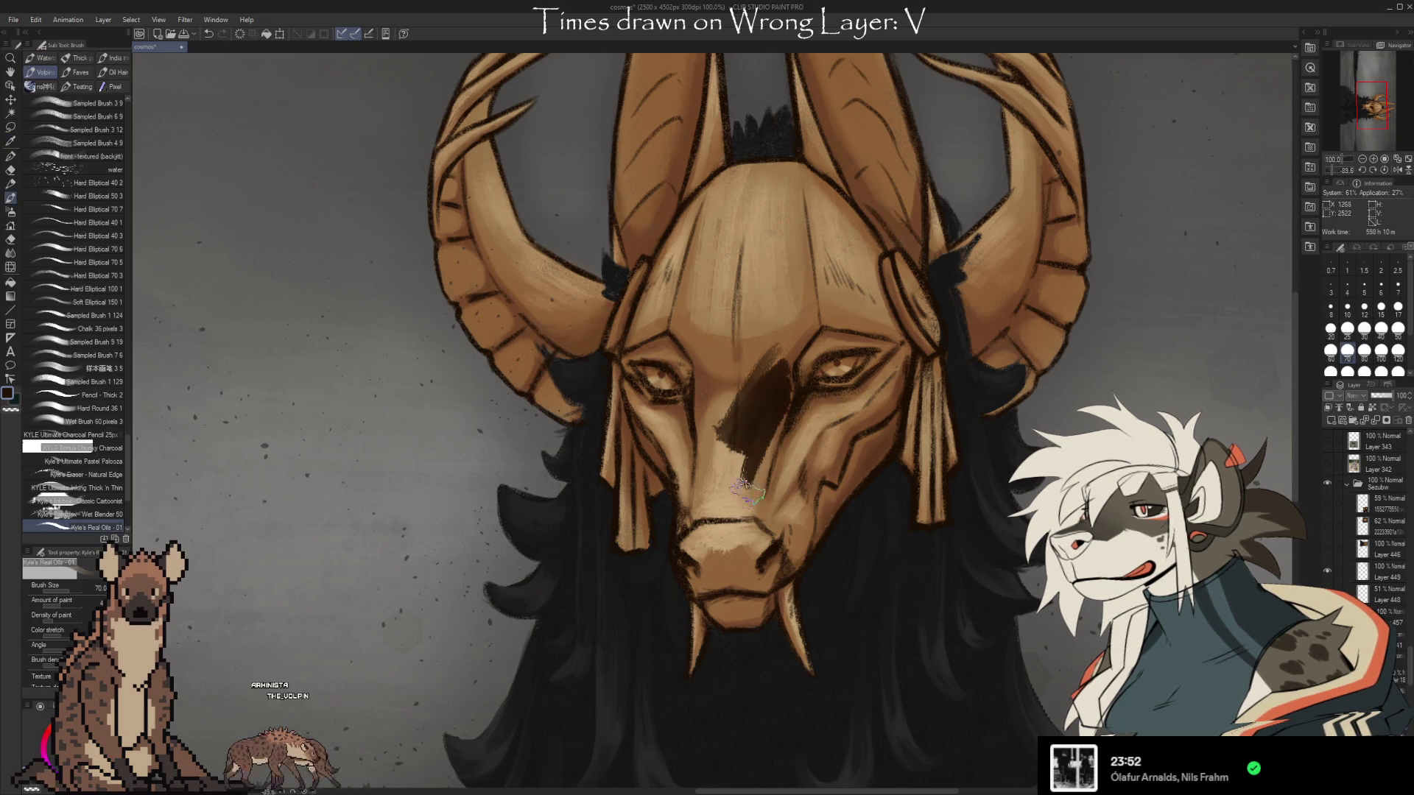
{"action": "key", "text": "ctrl+z"}
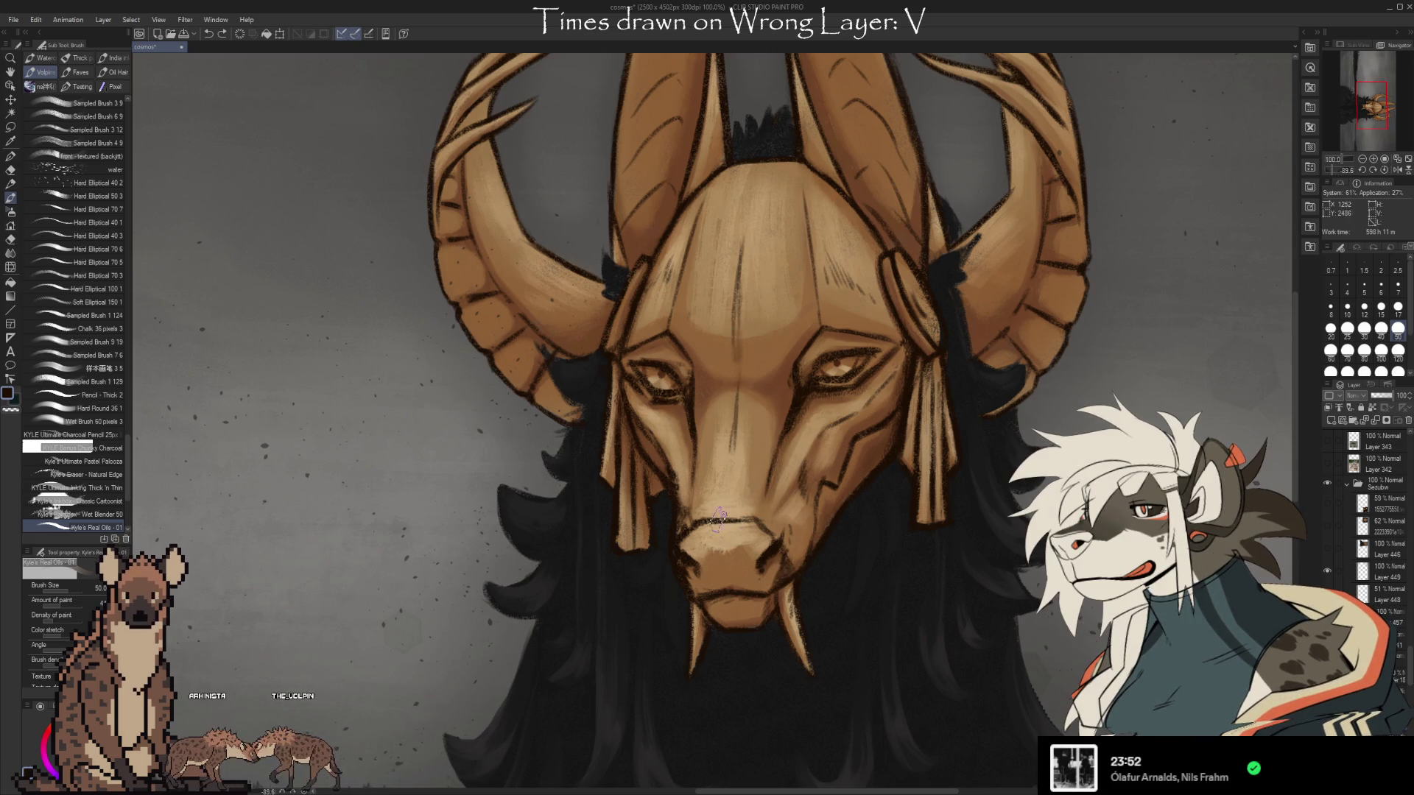
{"action": "key", "text": "e"}
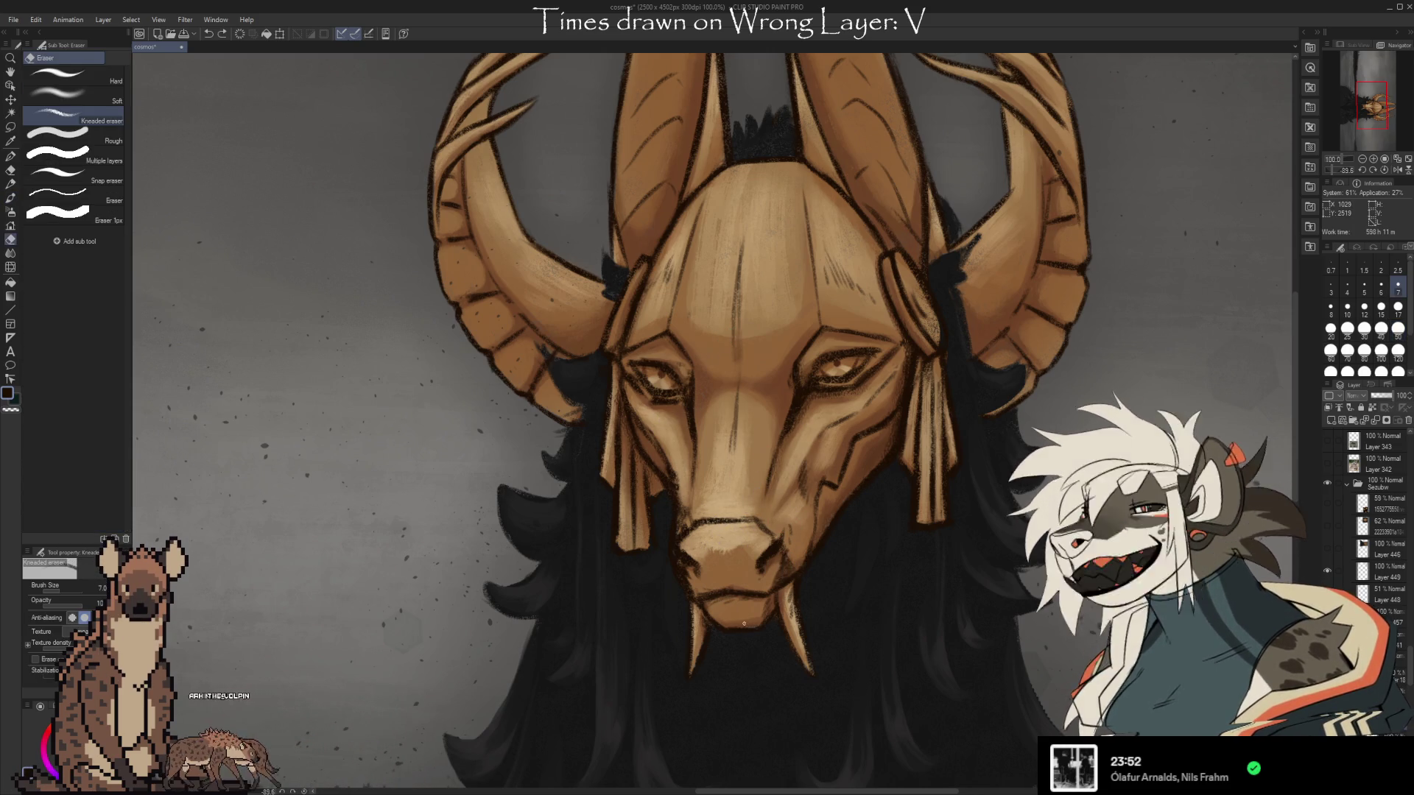
Refine the mask's wood-grain shading with the oil brush and kneaded eraser, recentring the view.
{"action": "key", "text": "b"}
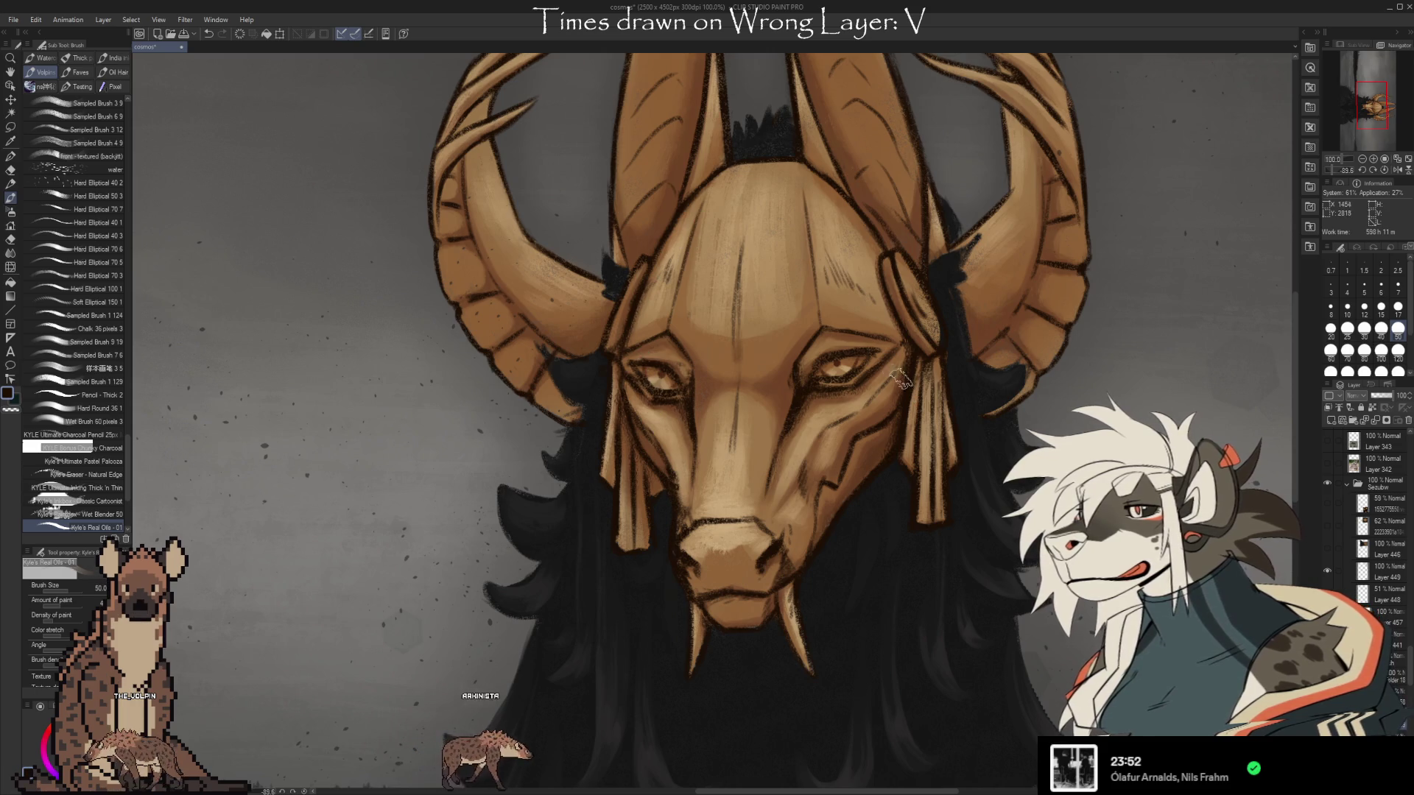
{"action": "key", "text": "e"}
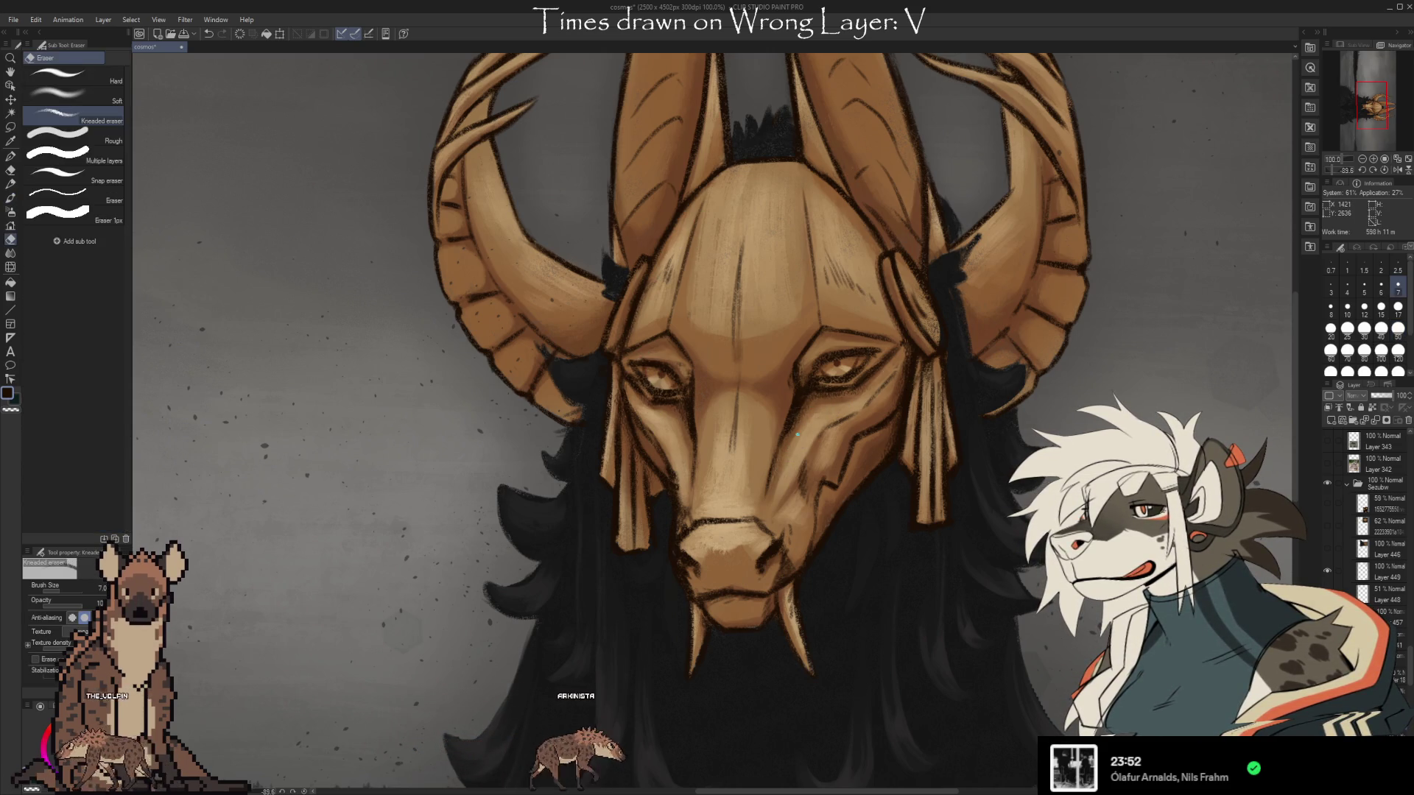
{"action": "key", "text": "b"}
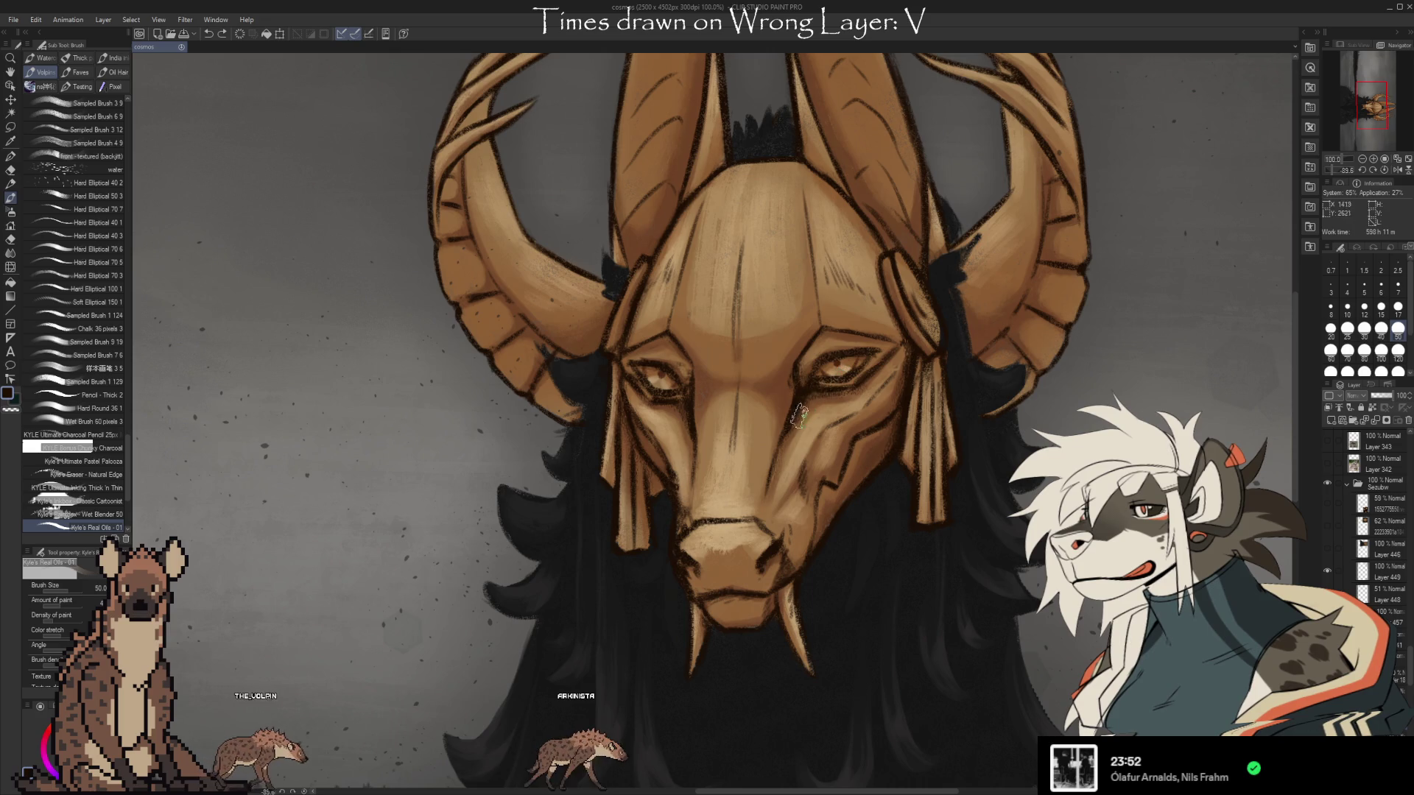
{"action": "left_click_drag", "start_coordinate": [1025, 403], "coordinate": [972, 456]}
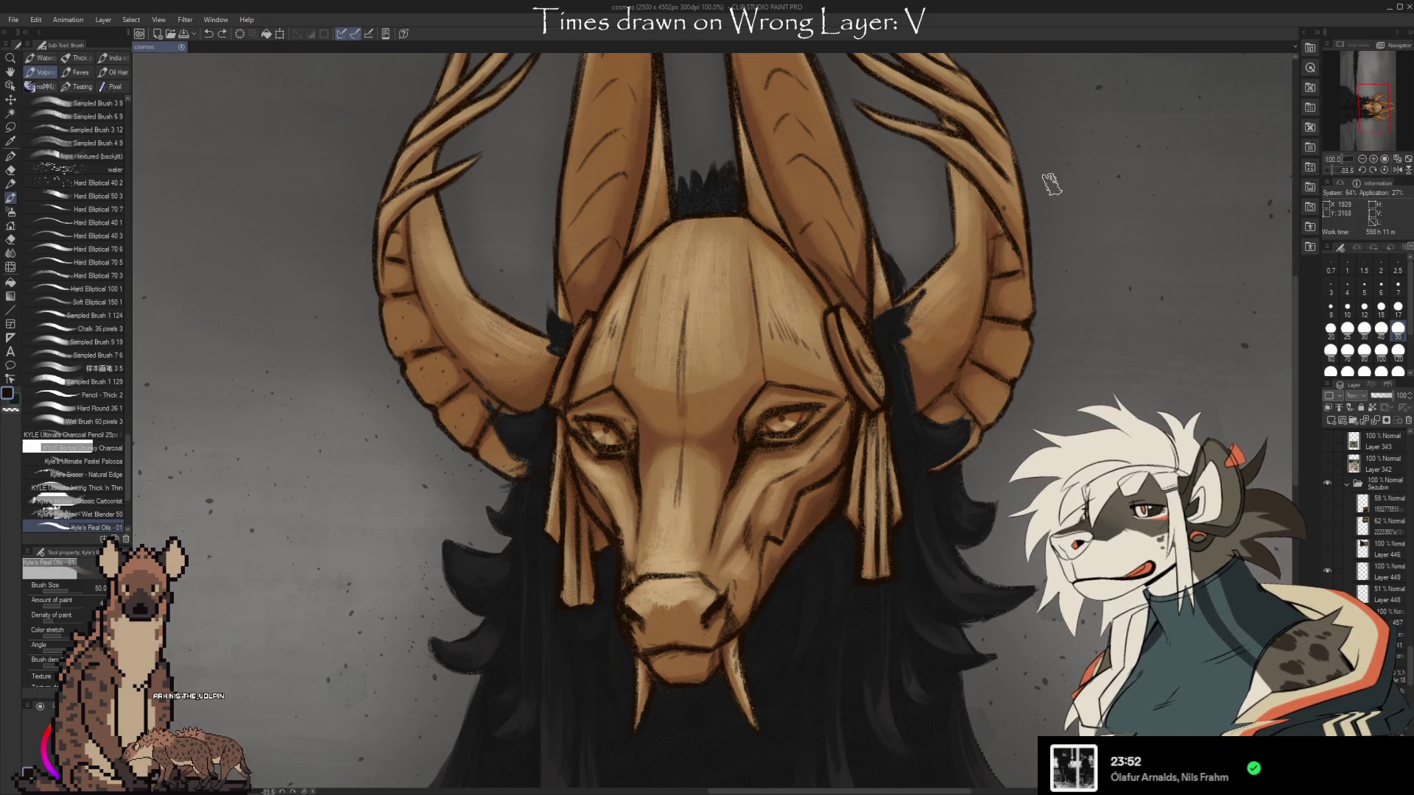
Add subtle wood-grain streaks down the lightened tan forehead and muzzle using eraser and oil brush.
{"action": "left_click_drag", "start_coordinate": [1045, 367], "coordinate": [1073, 422]}
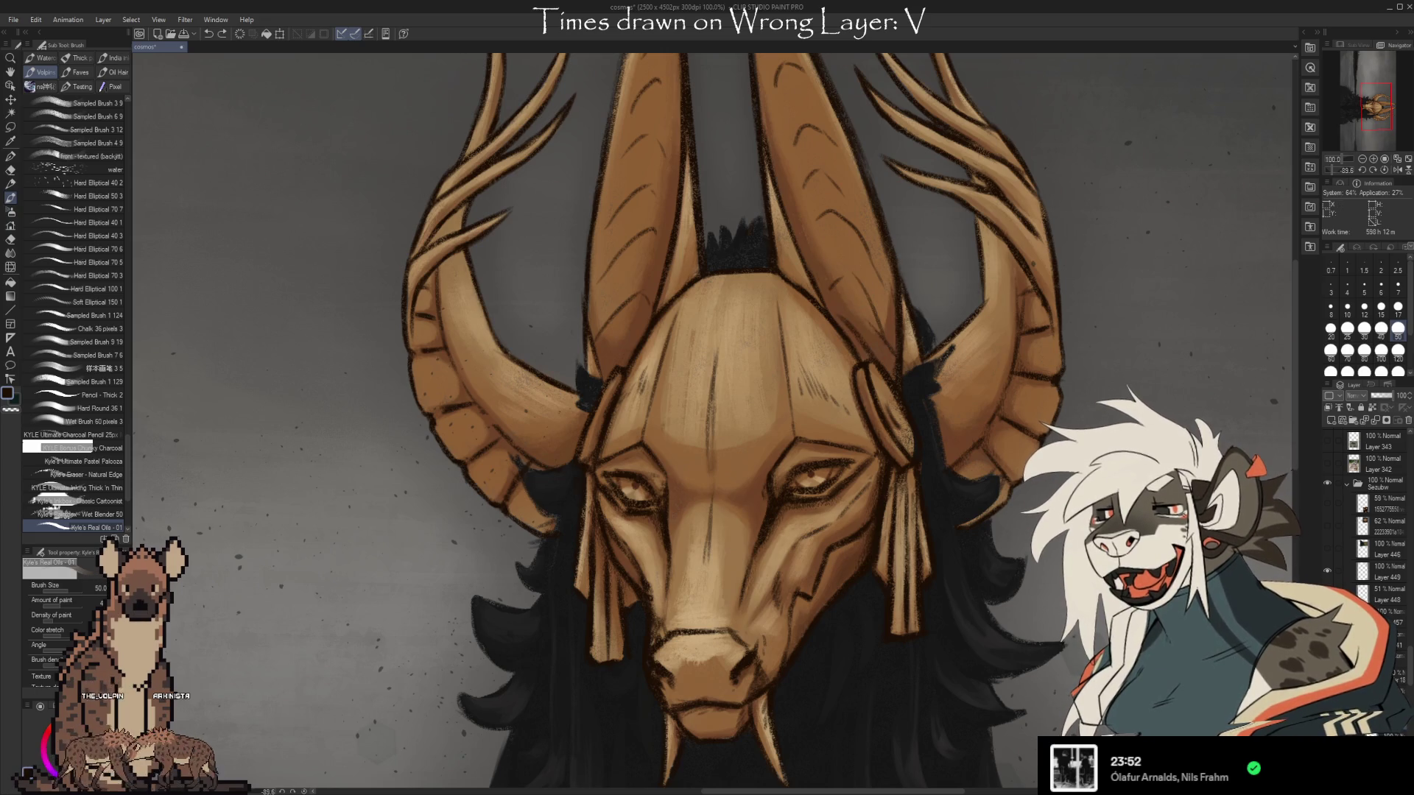
{"action": "key", "text": "e"}
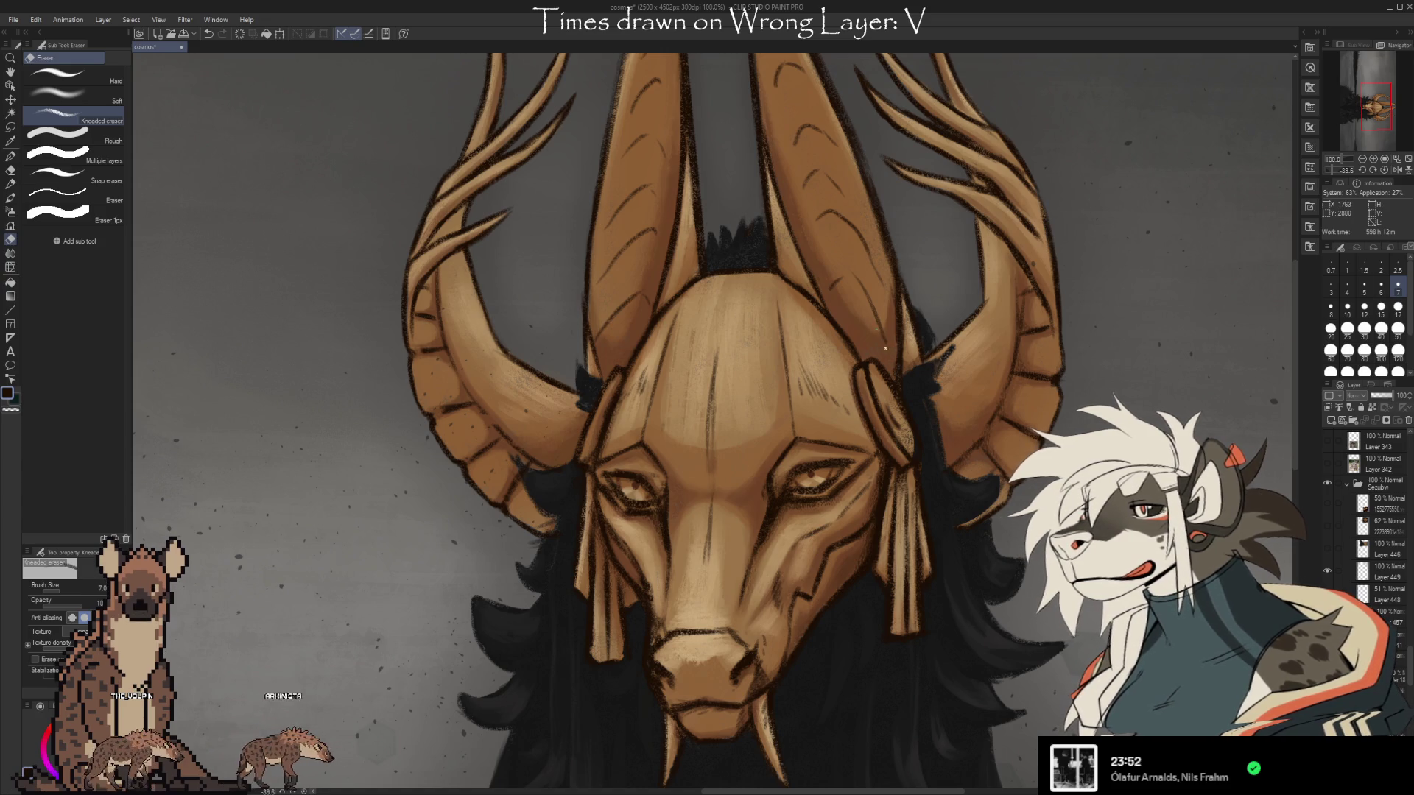
{"action": "key", "text": "b"}
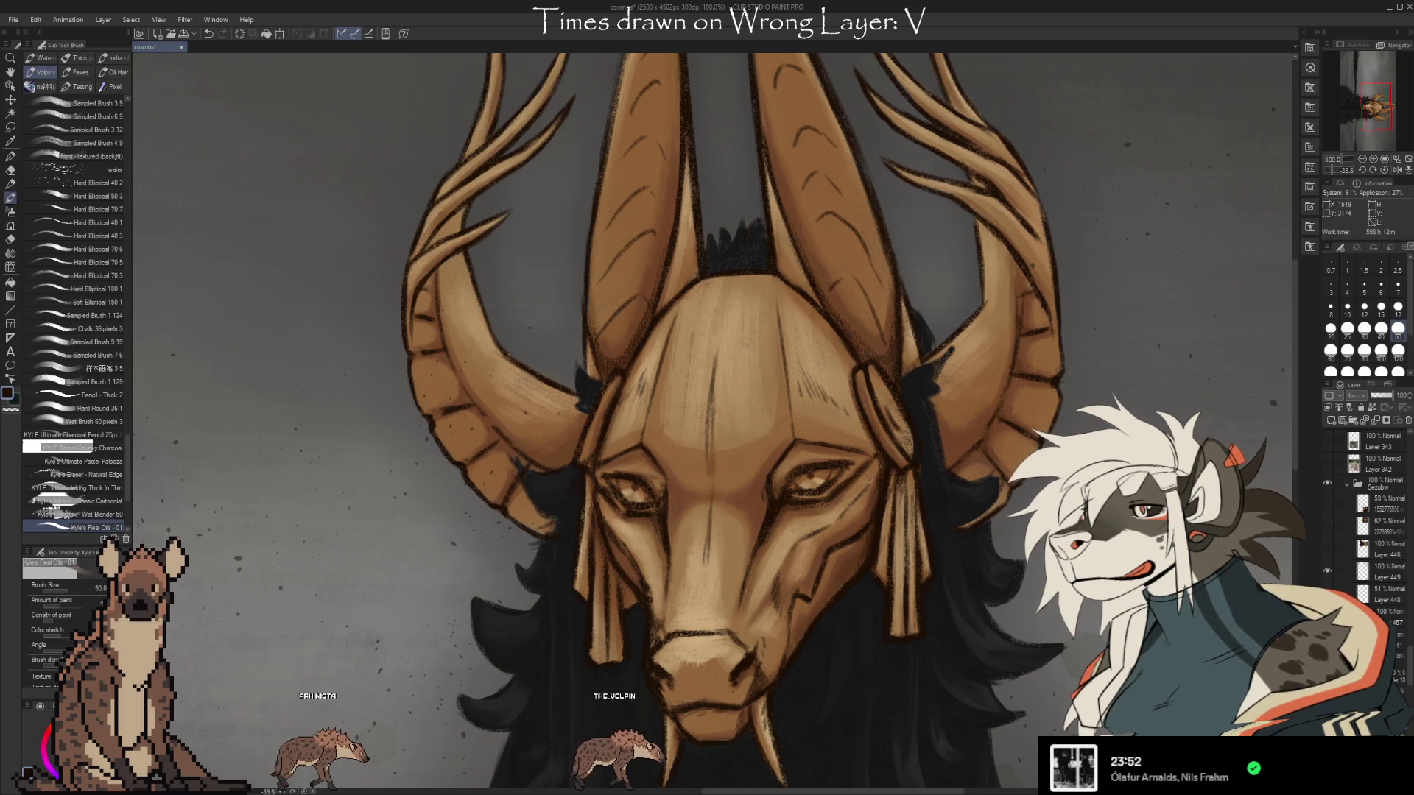
{"action": "scroll", "coordinate": [701, 132], "scroll_direction": "down", "scroll_amount": 2}
{"action": "scroll", "coordinate": [712, 424], "scroll_direction": "up", "scroll_amount": 3}
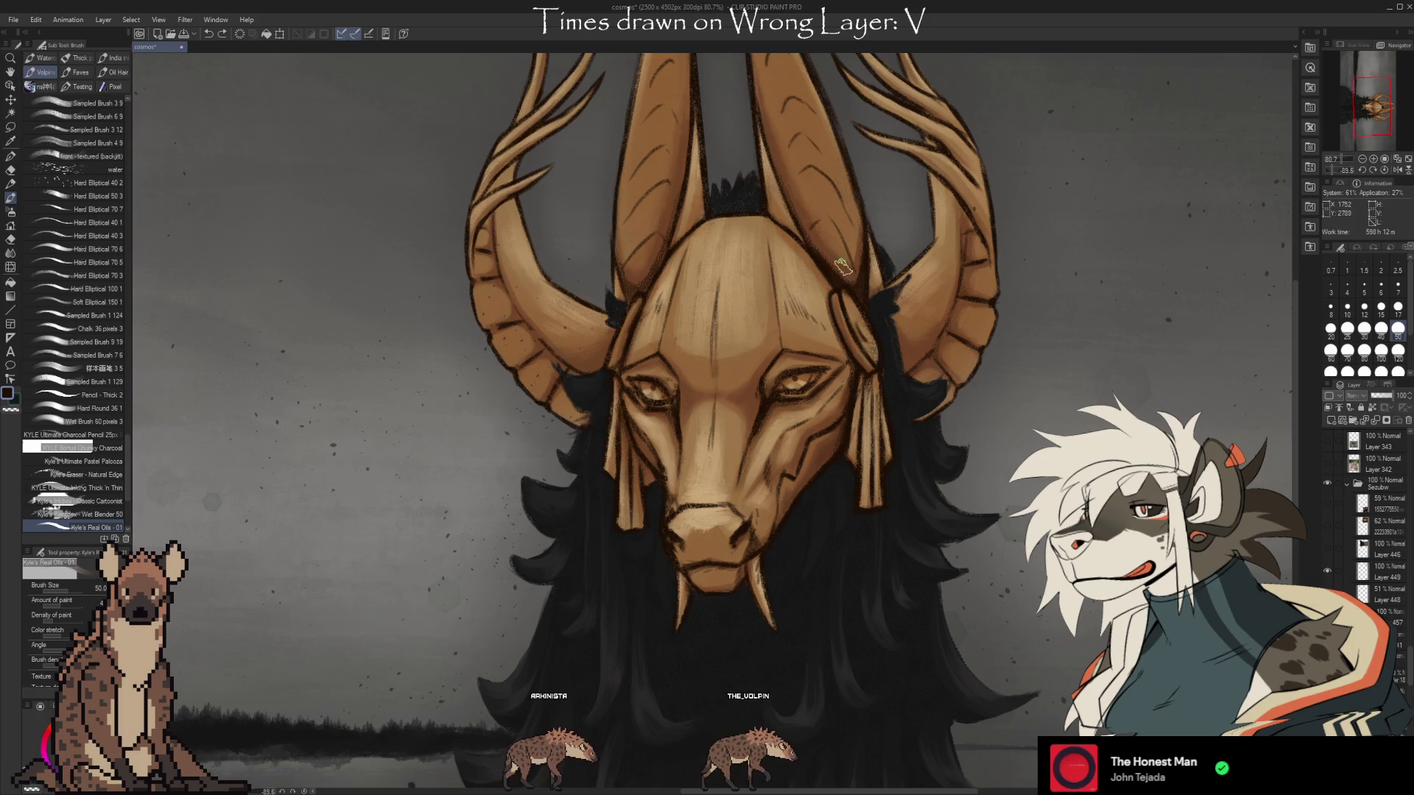
Alternate kneaded eraser and oil brush to add faint wood-grain lines on the mask's upper left, zooming out to 73.3%.
{"action": "key", "text": "e"}
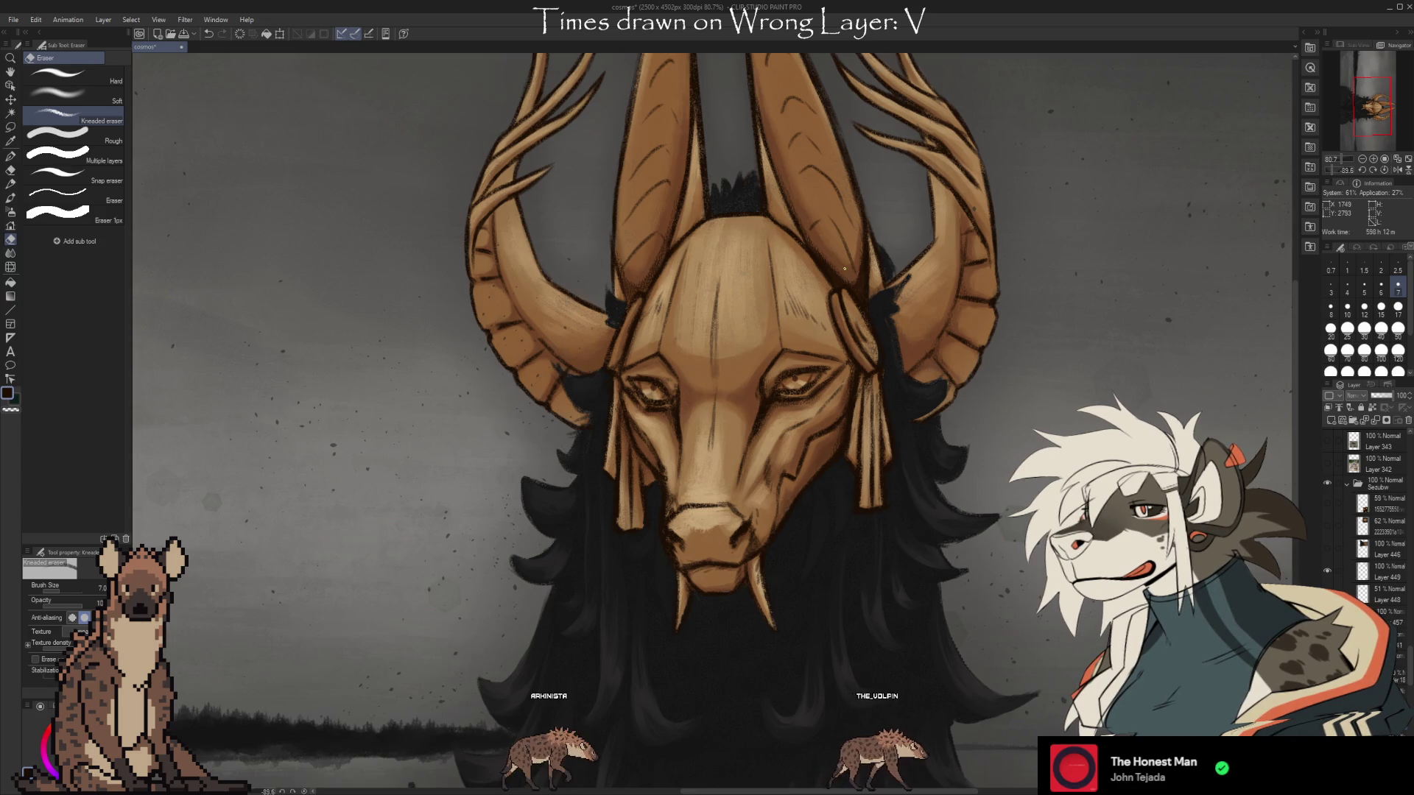
{"action": "key", "text": "b"}
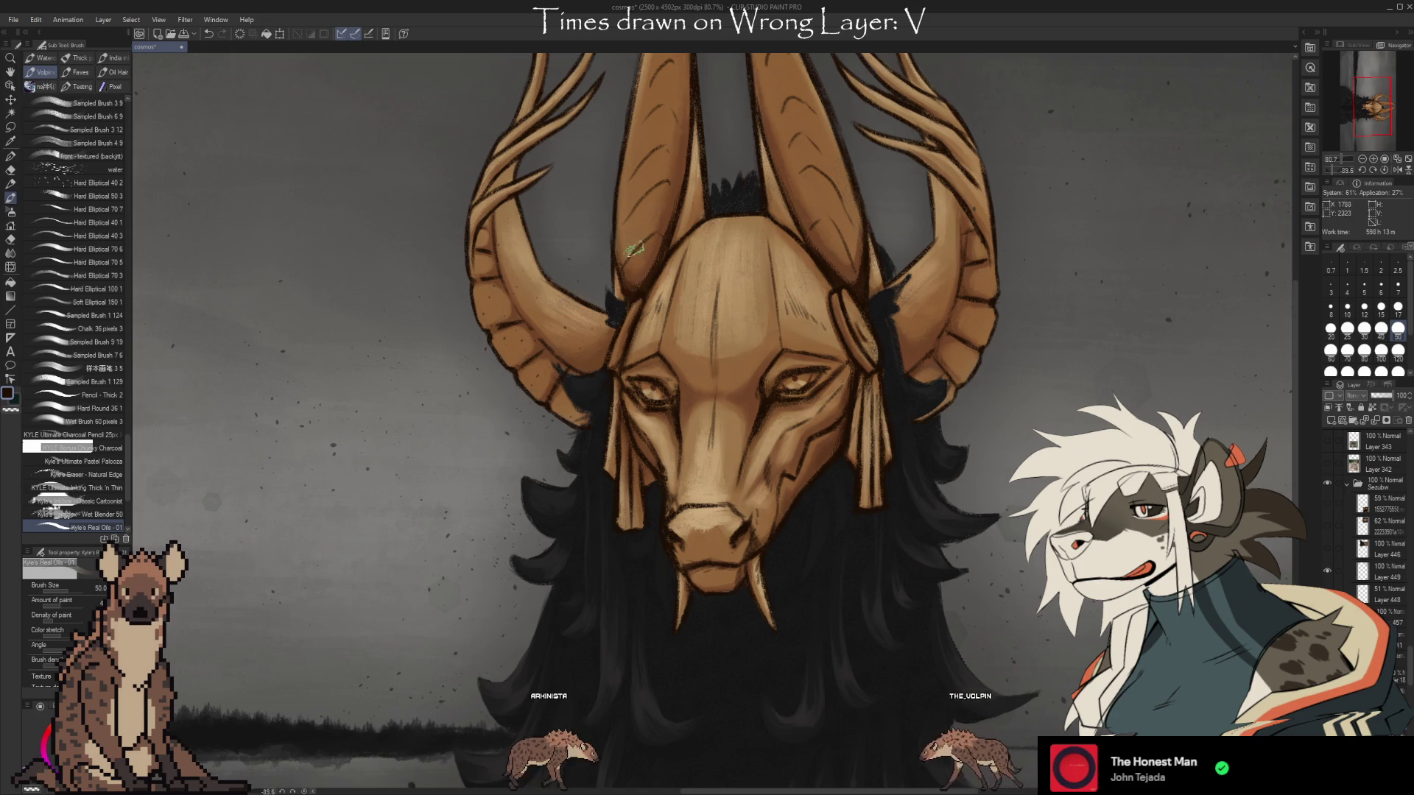
{"action": "key", "text": "e"}
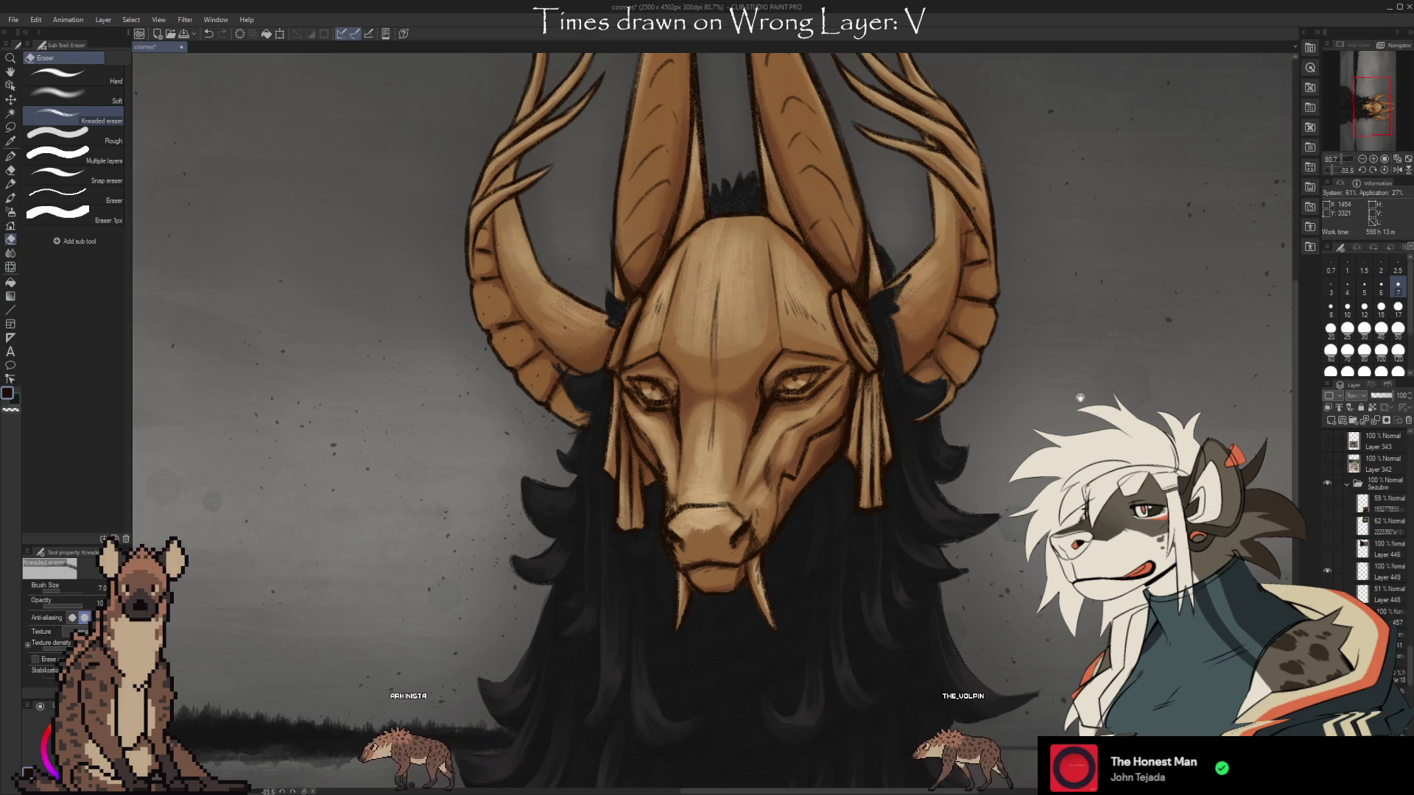
{"action": "scroll", "coordinate": [1079, 403], "scroll_direction": "down", "scroll_amount": 1}
{"action": "scroll", "coordinate": [1079, 403], "scroll_direction": "down", "scroll_amount": 1}
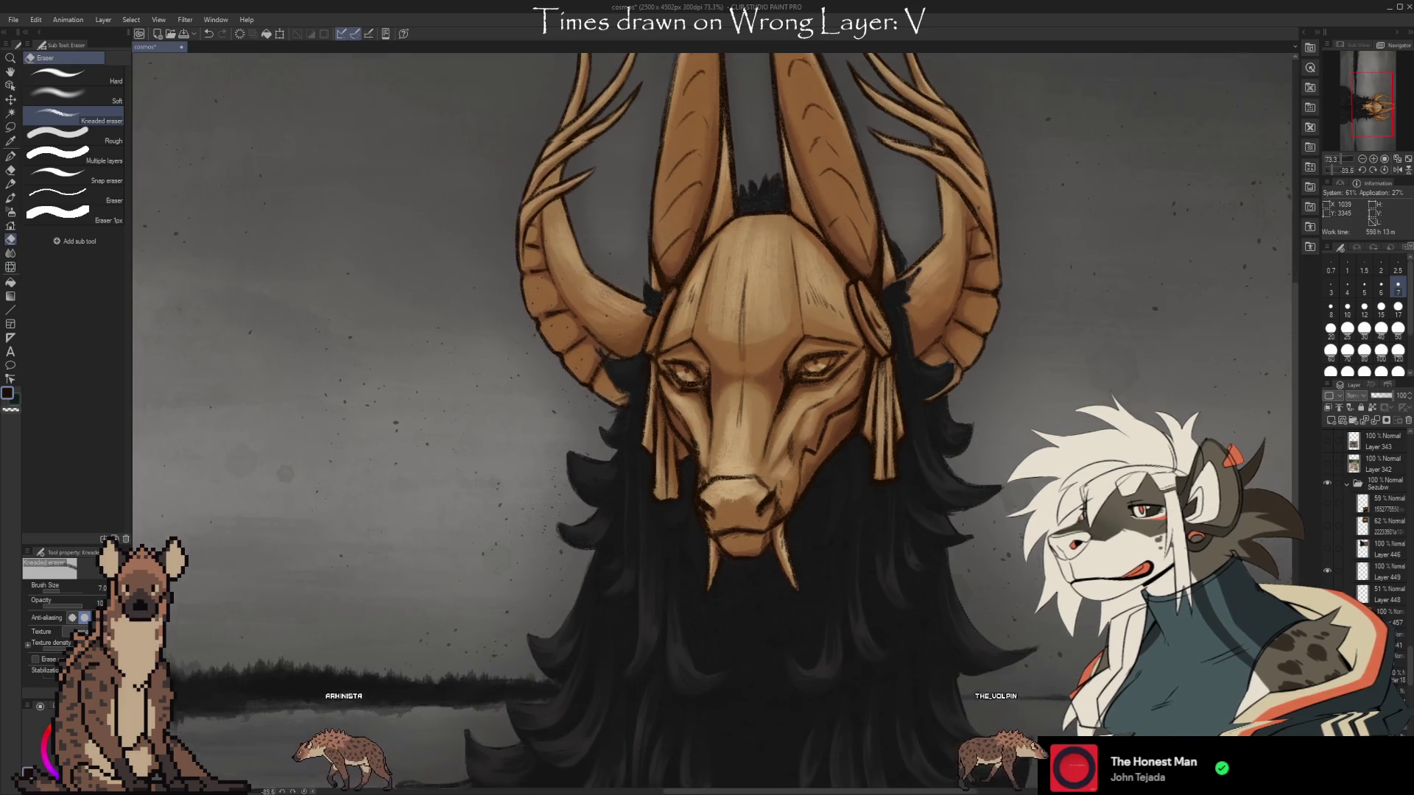
{"action": "key", "text": "b"}
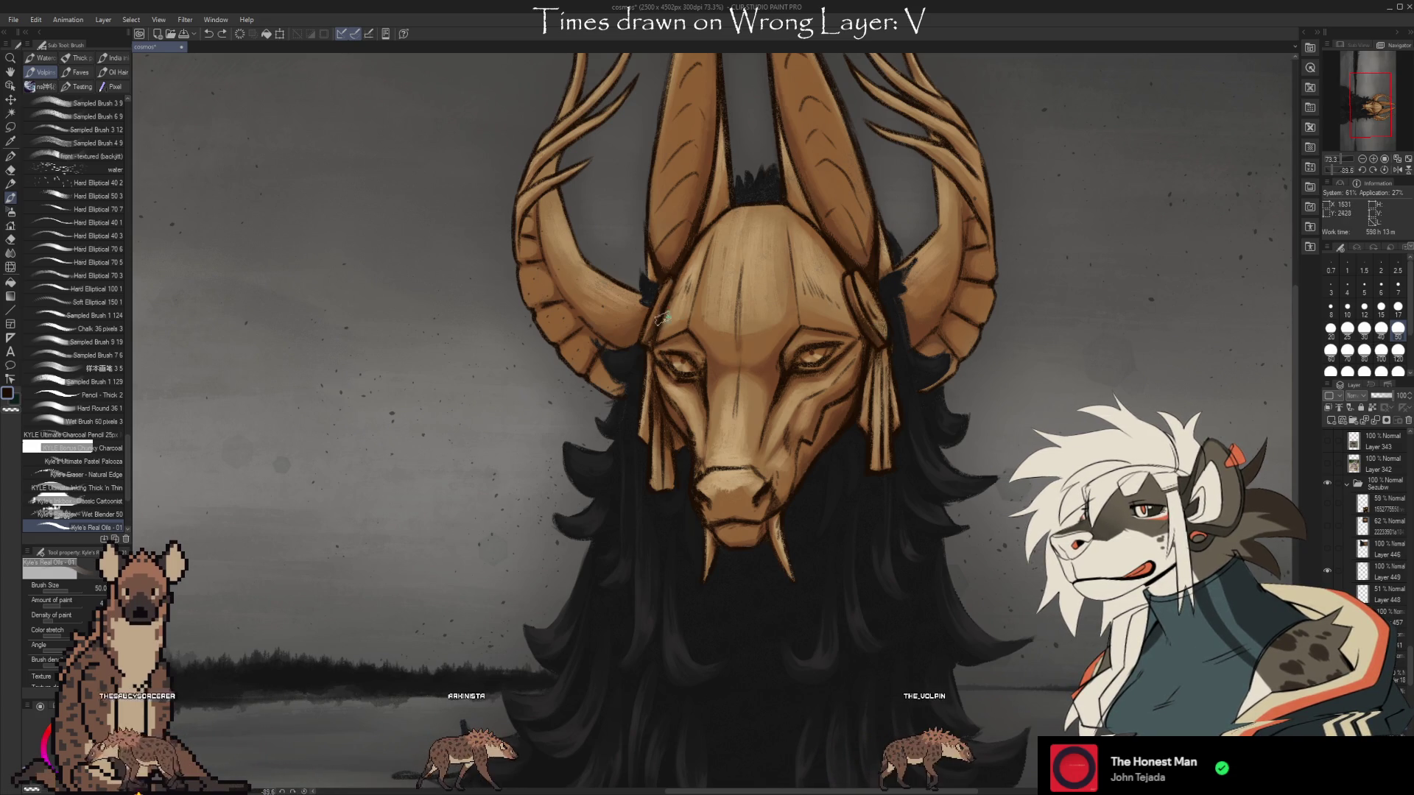
{"action": "key", "text": "e"}
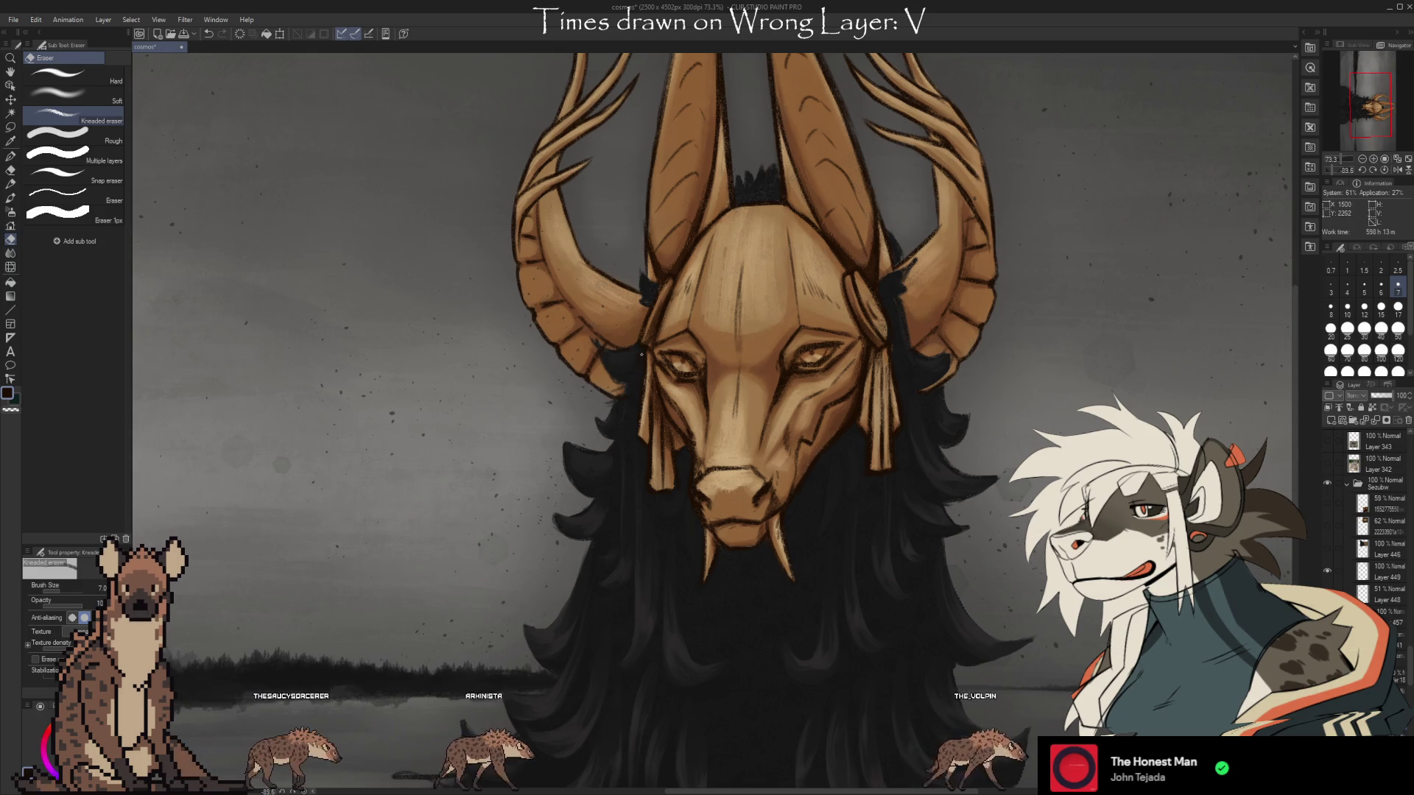
{"action": "left_click_drag", "start_coordinate": [640, 356], "coordinate": [621, 378]}
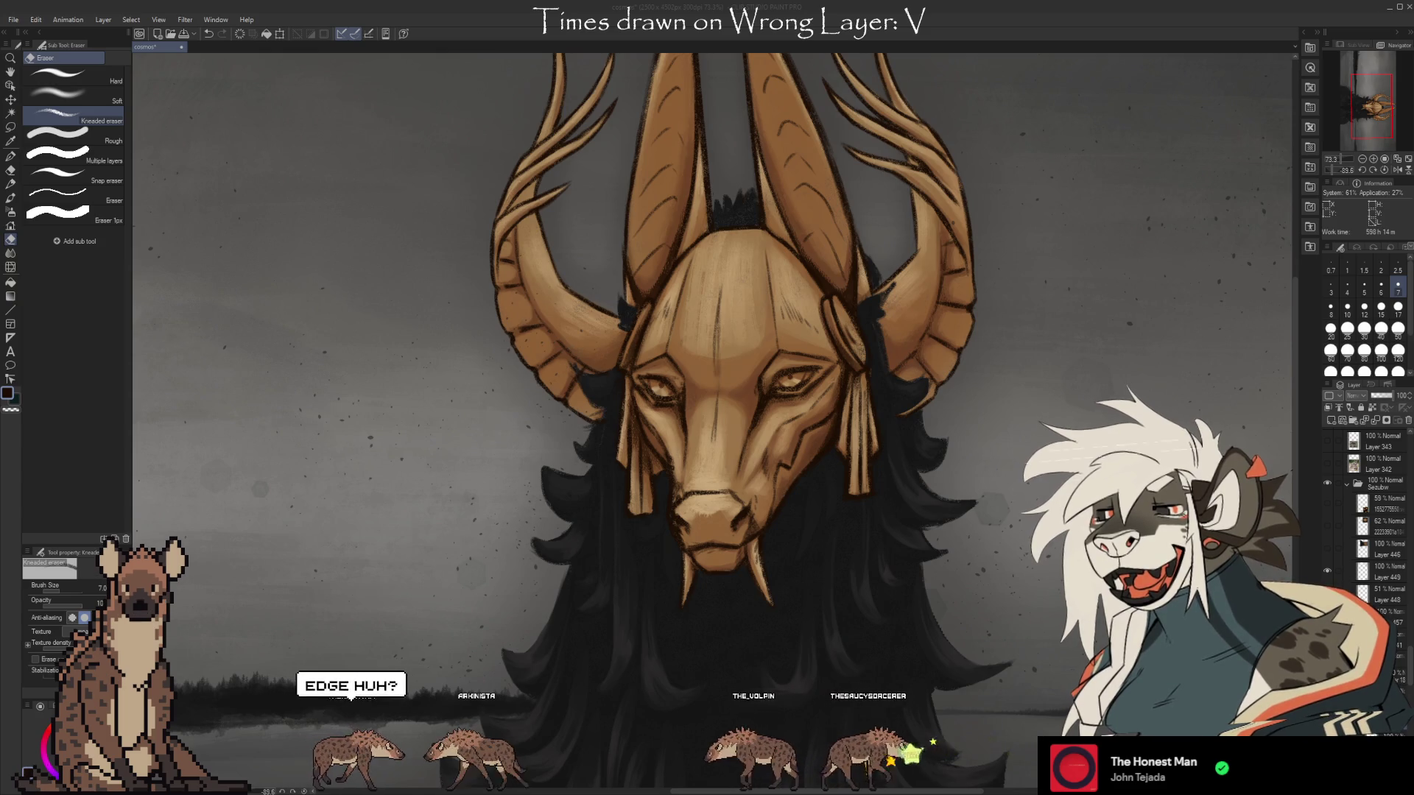
{"action": "scroll", "coordinate": [413, 353], "scroll_direction": "down", "scroll_amount": 1}
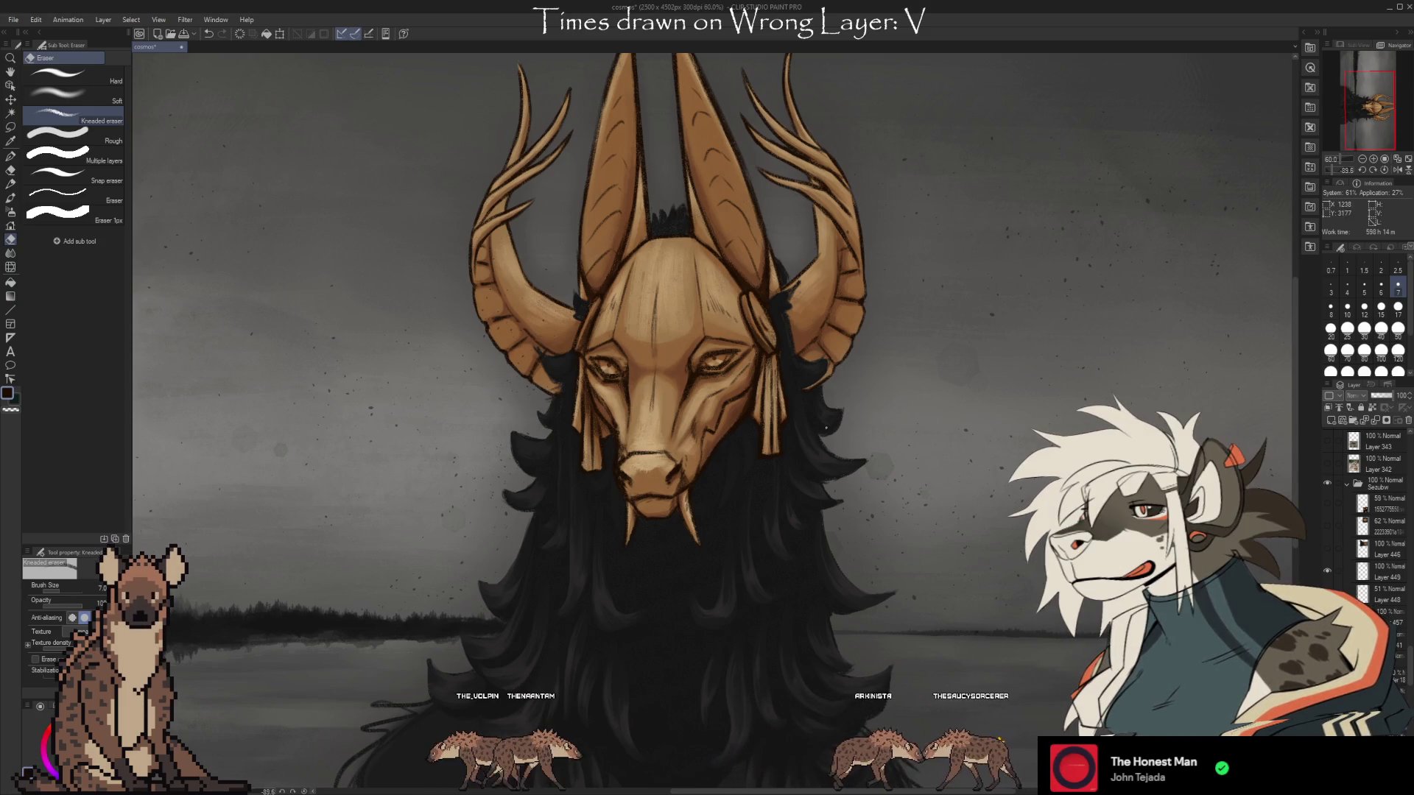
With the brush, hand-letter BRB in dark brown on the grey sky right of the antlers.
{"action": "key", "text": "b"}
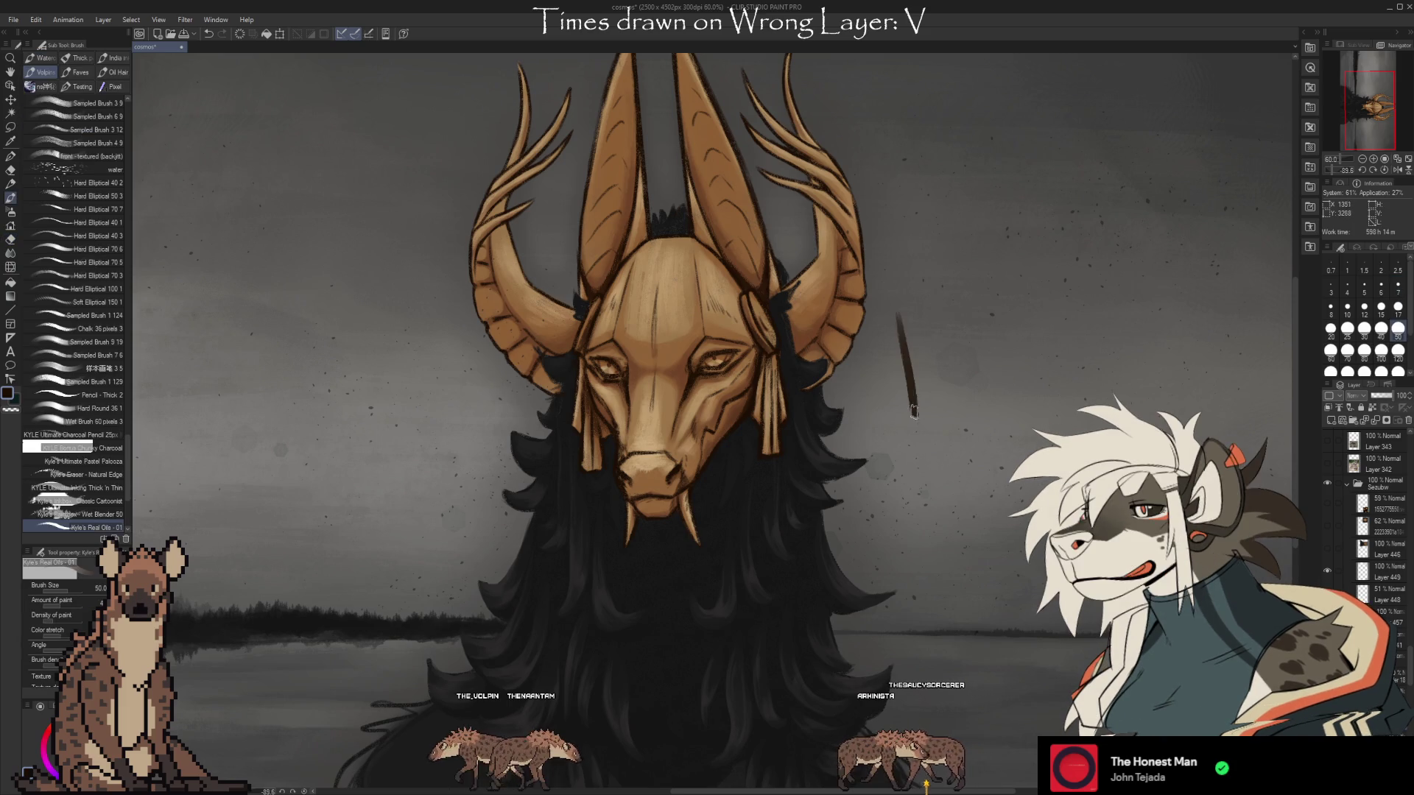
{"action": "left_click_drag", "start_coordinate": [913, 409], "coordinate": [915, 416]}
{"action": "left_click_drag", "start_coordinate": [881, 325], "coordinate": [963, 389]}
{"action": "left_click_drag", "start_coordinate": [963, 324], "coordinate": [1022, 404]}
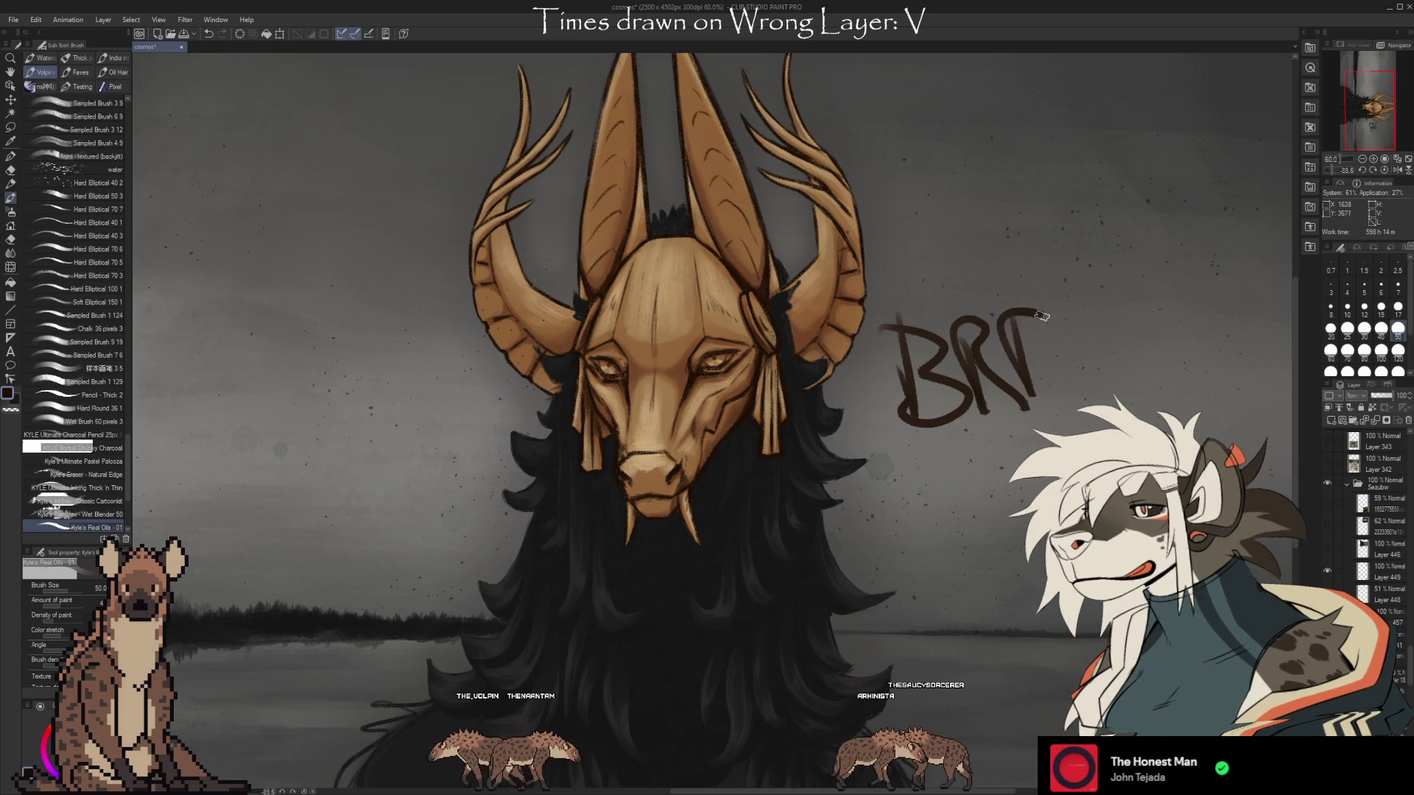
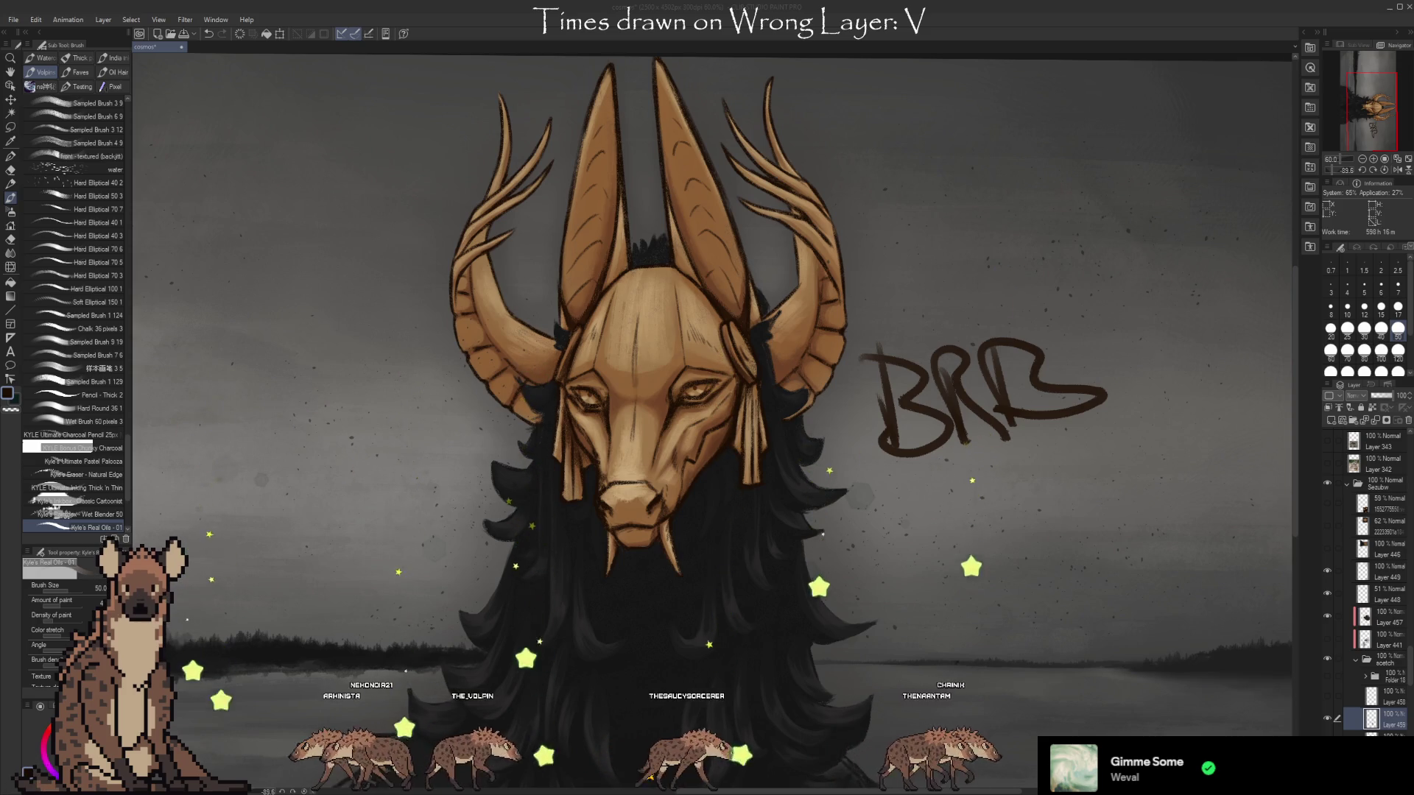
Focus the canvas and switch from the oil brush to the Mapping pen.
{"action": "left_click", "coordinate": [1111, 35]}
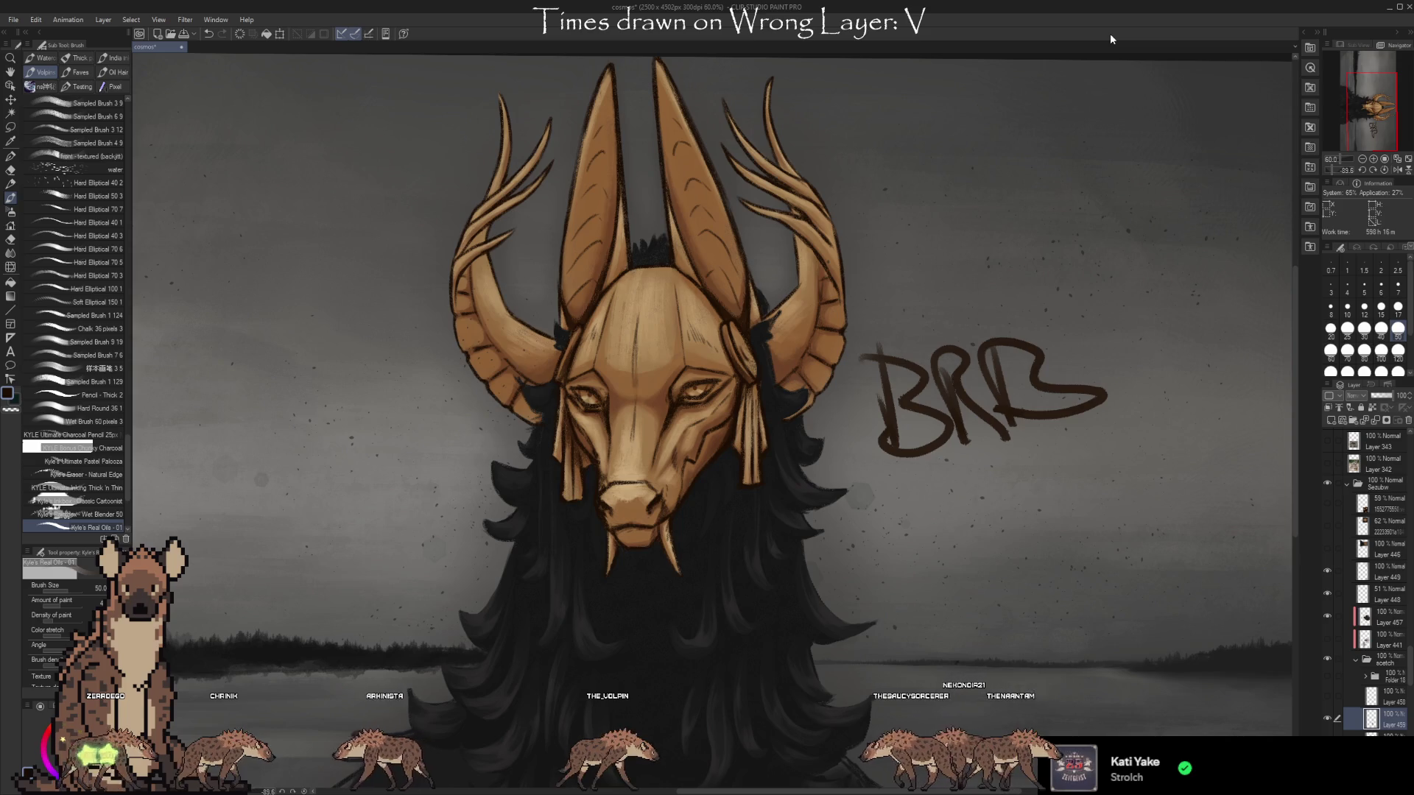
{"action": "key", "text": "p"}
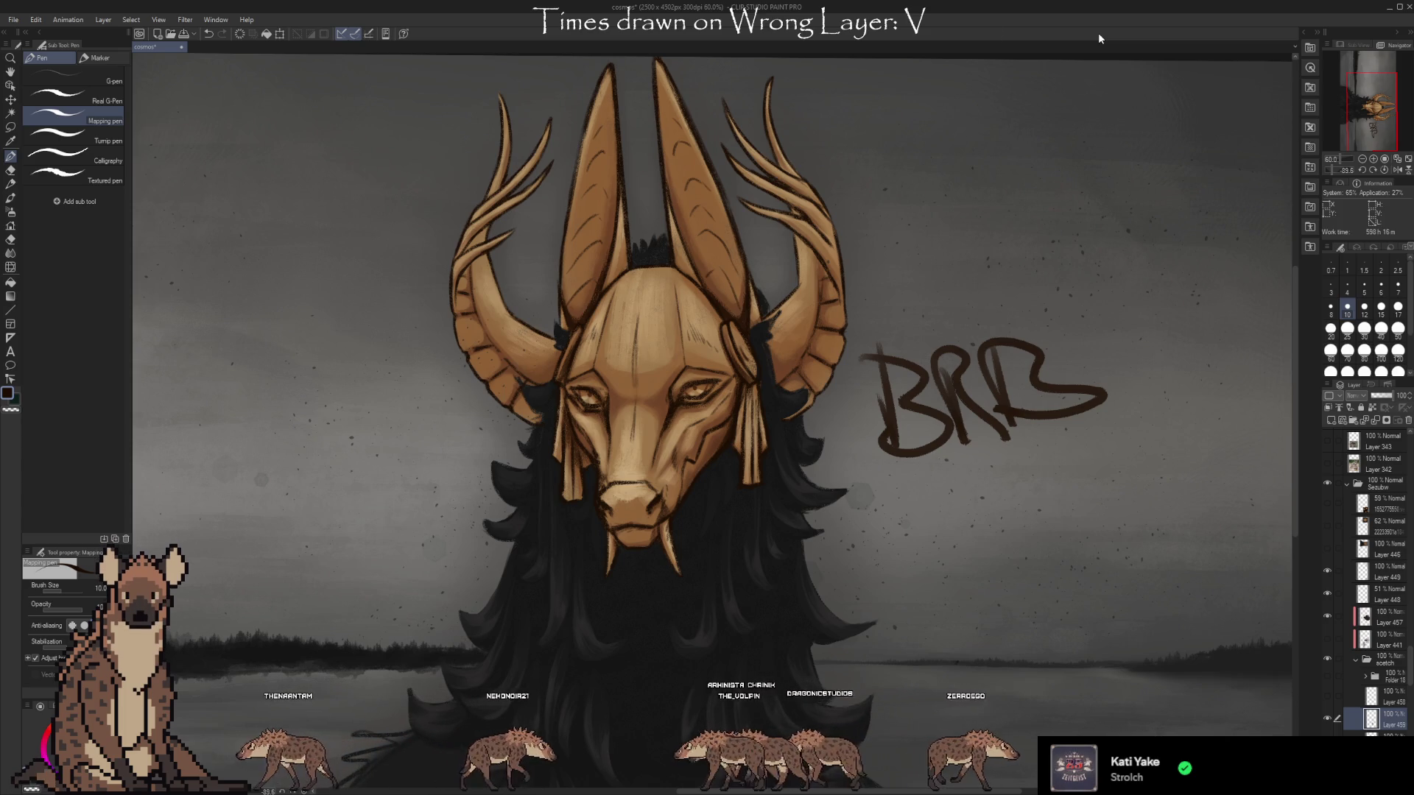
Undo the BRB lettering, then toggle the crown layer off and on to compare the horns.
{"action": "key", "text": "ctrl+z"}
{"action": "key", "text": "ctrl+z"}
{"action": "key", "text": "ctrl+z"}
{"action": "key", "text": "ctrl+z"}
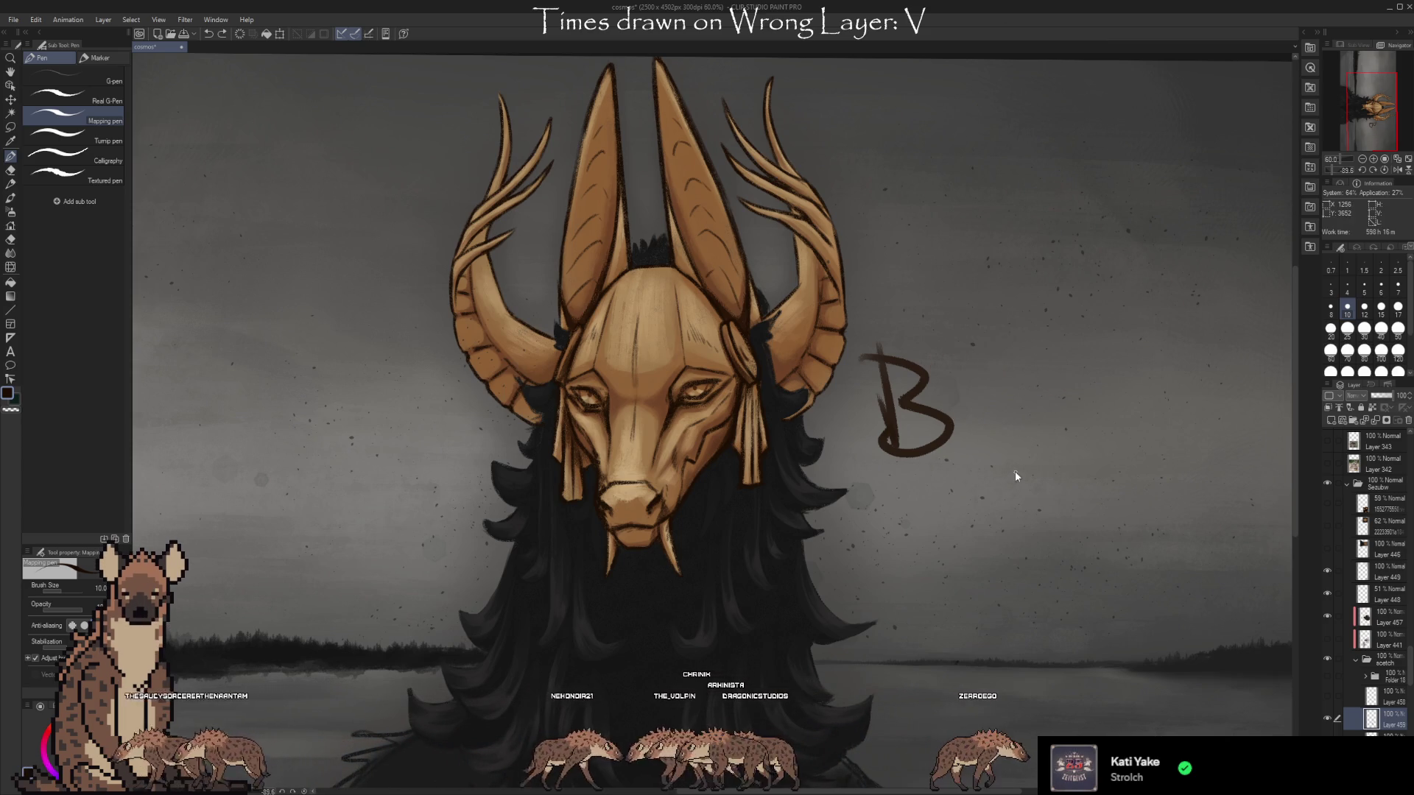
{"action": "scroll", "coordinate": [1408, 681], "scroll_direction": "down", "scroll_amount": 4}
{"action": "left_click", "coordinate": [1328, 646]}
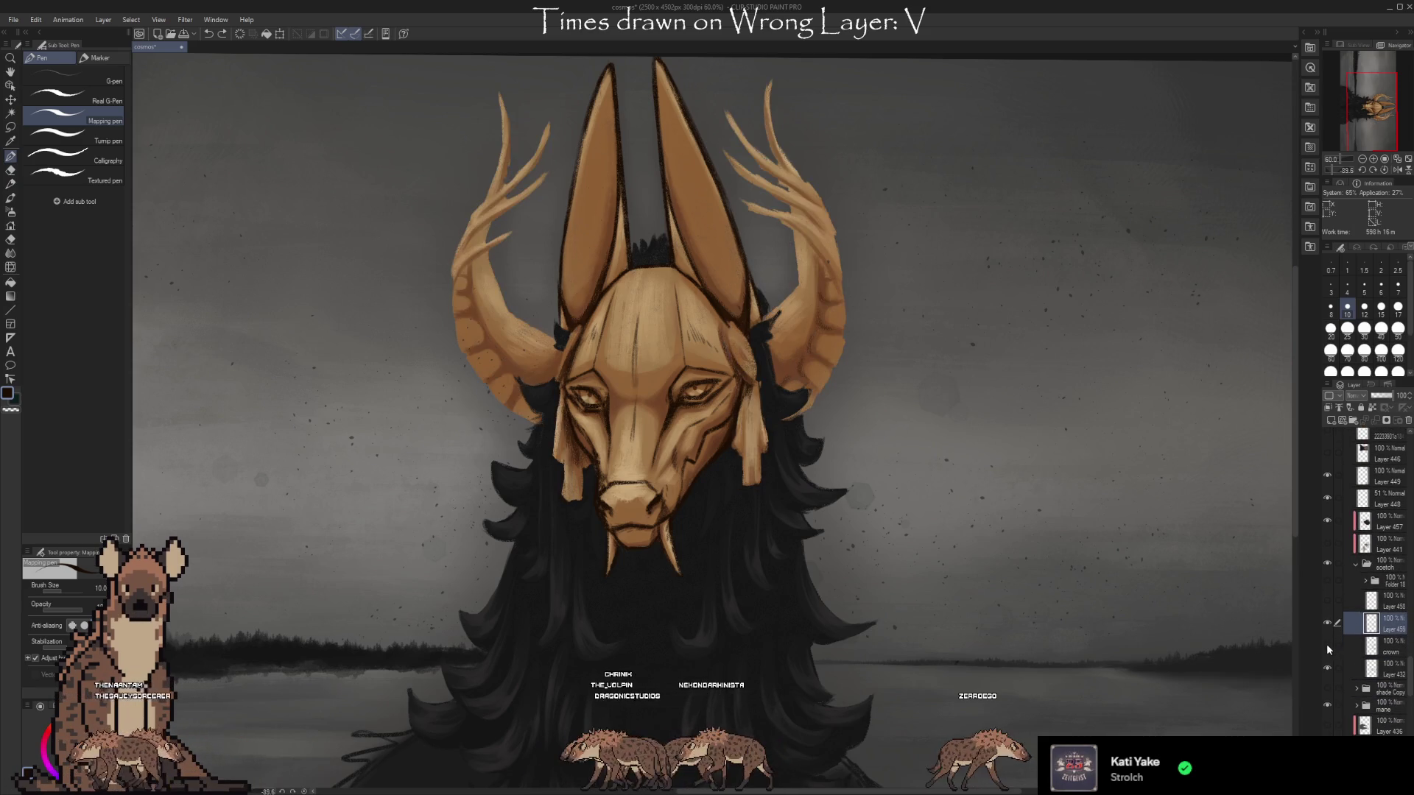
{"action": "left_click", "coordinate": [1327, 645]}
{"action": "left_click", "coordinate": [1328, 646]}
{"action": "left_click", "coordinate": [1327, 646]}
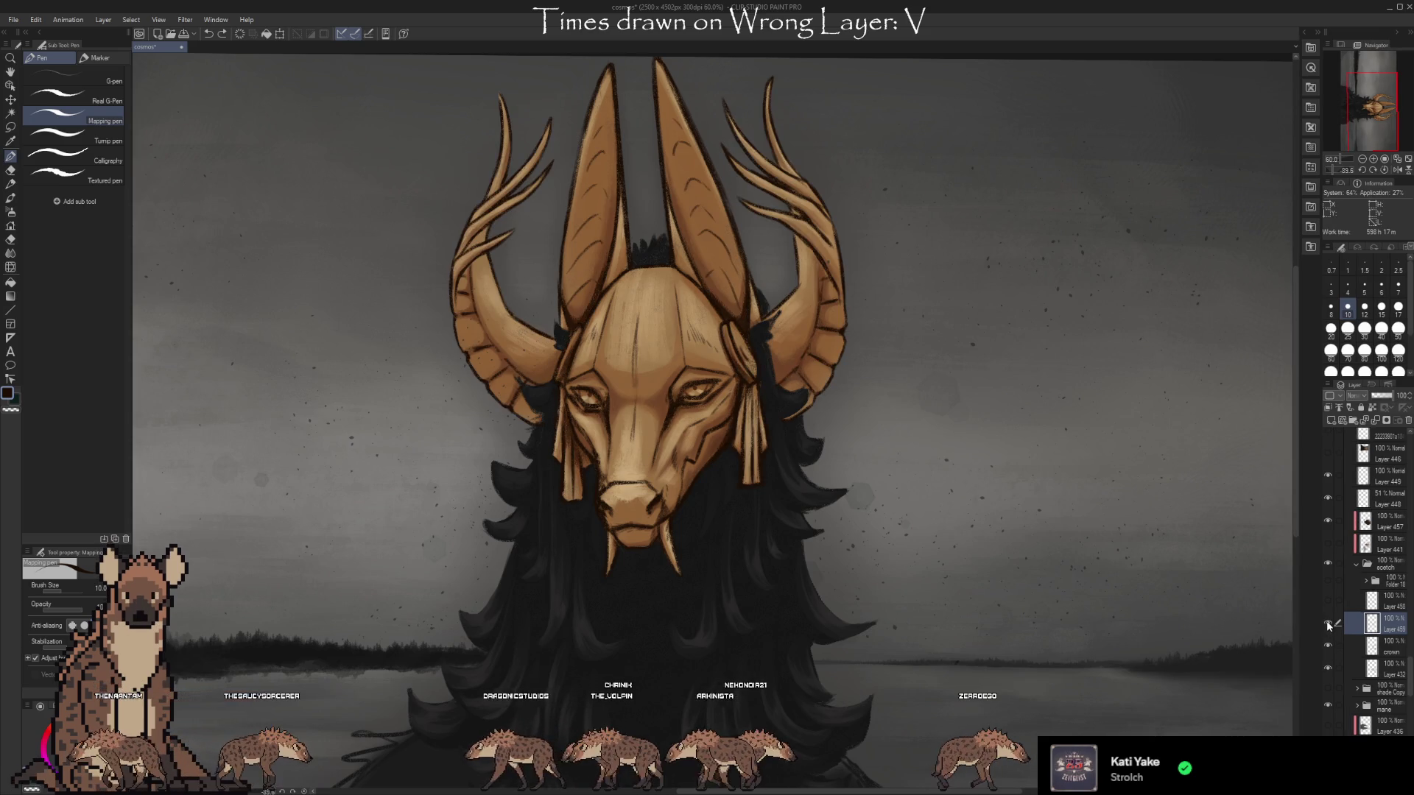
Toggle Layer 459 off and on to check its face strokes, leaving it visible.
{"action": "left_click", "coordinate": [1328, 623]}
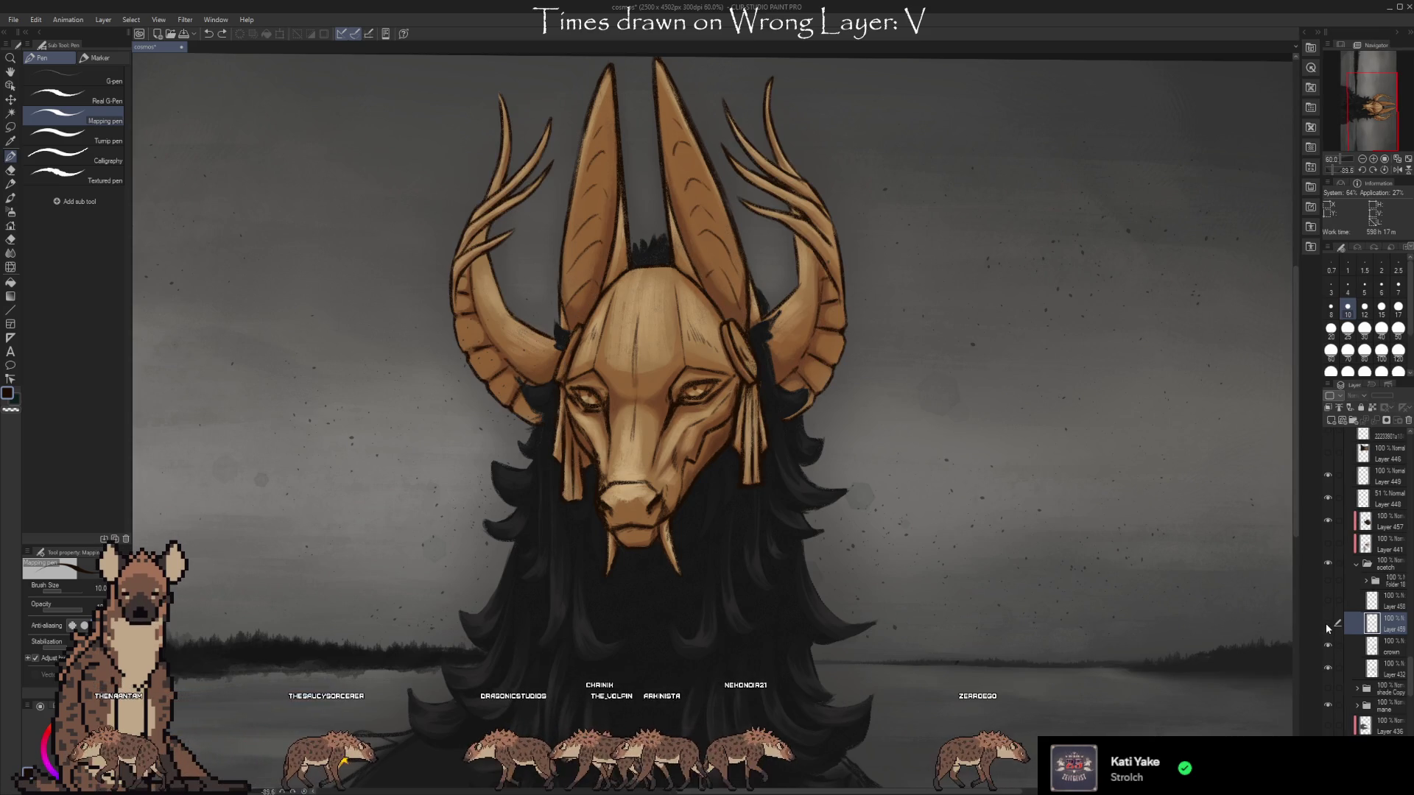
{"action": "left_click", "coordinate": [1326, 622]}
{"action": "left_click", "coordinate": [1326, 623]}
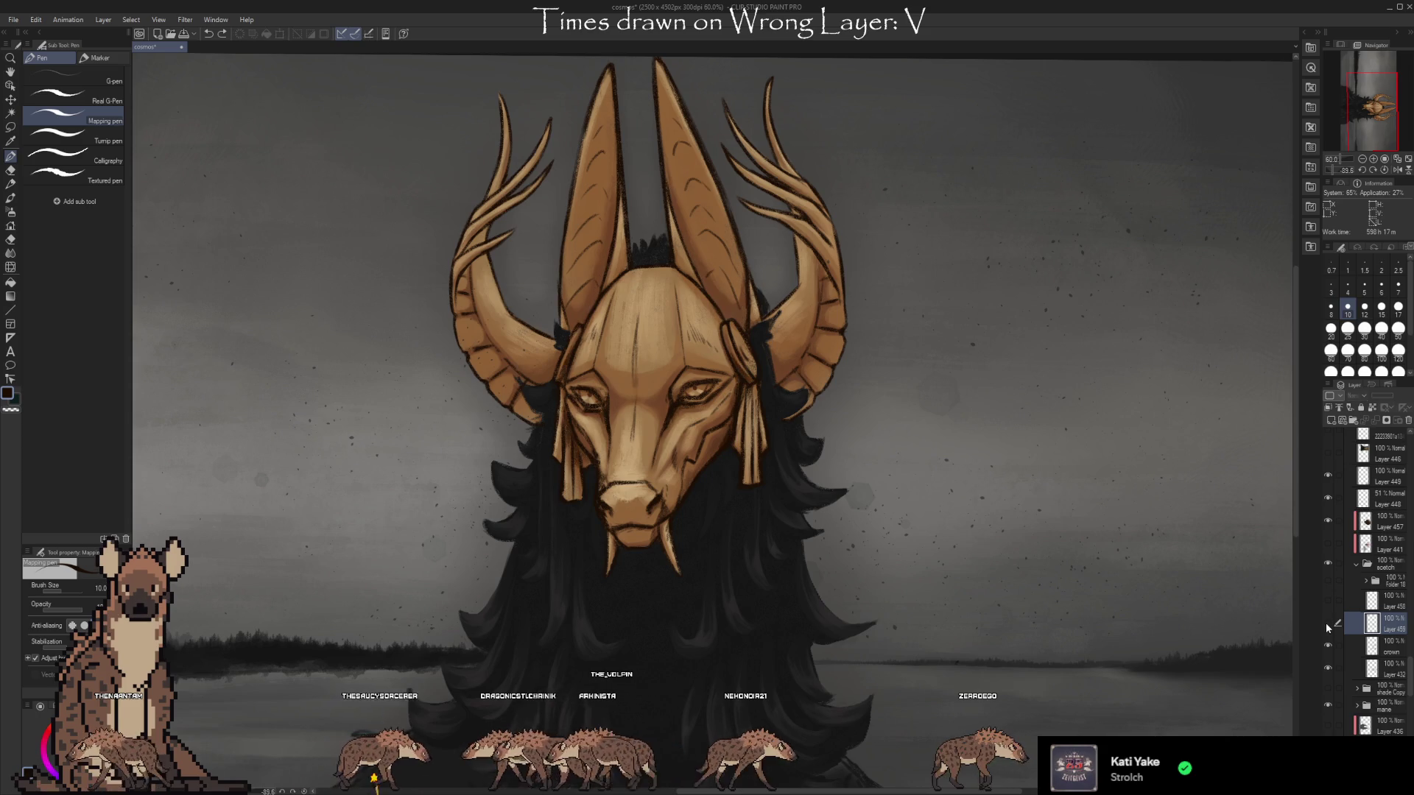
{"action": "left_click", "coordinate": [1327, 624]}
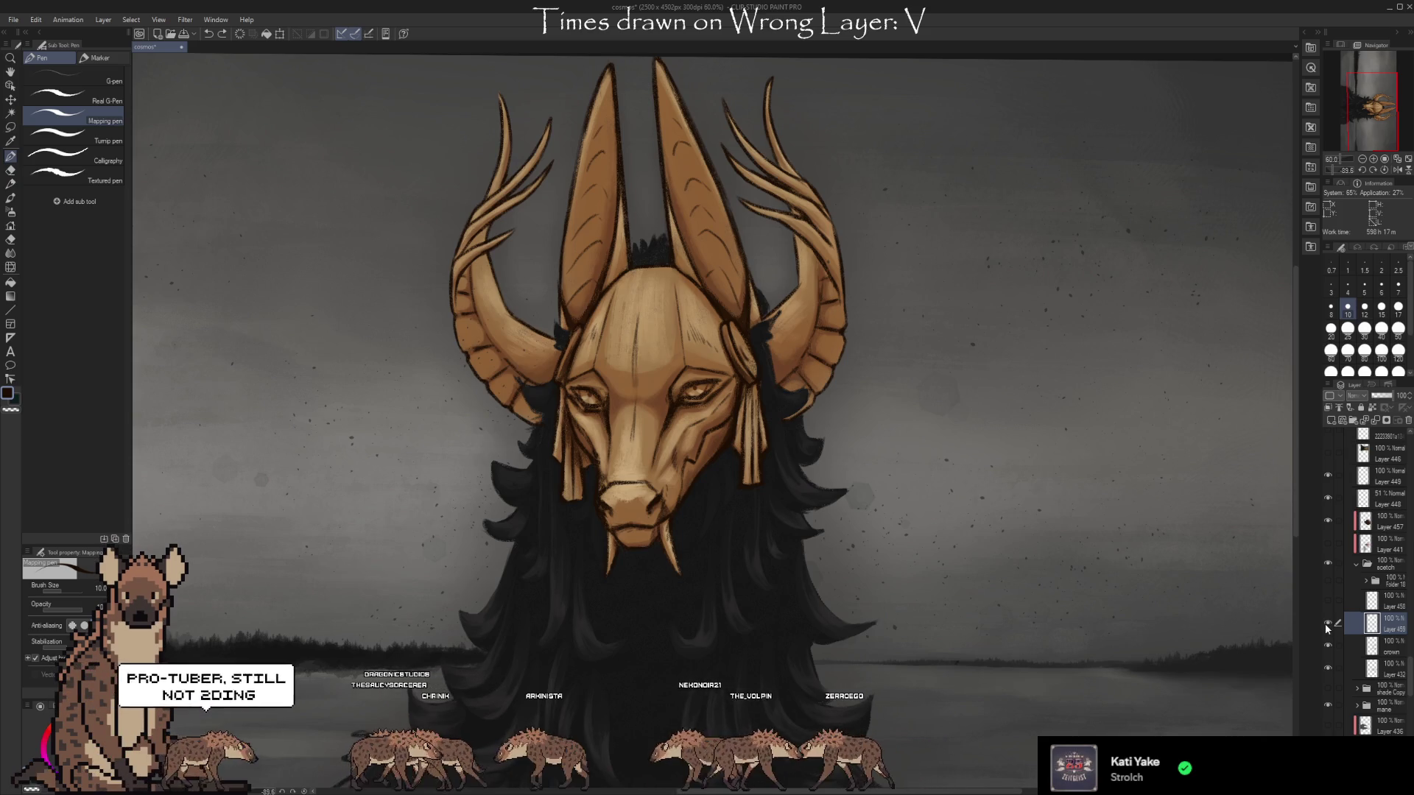
{"action": "left_click", "coordinate": [1328, 623]}
{"action": "left_click", "coordinate": [1328, 623]}
{"action": "left_click", "coordinate": [1326, 623]}
{"action": "left_click", "coordinate": [1326, 623]}
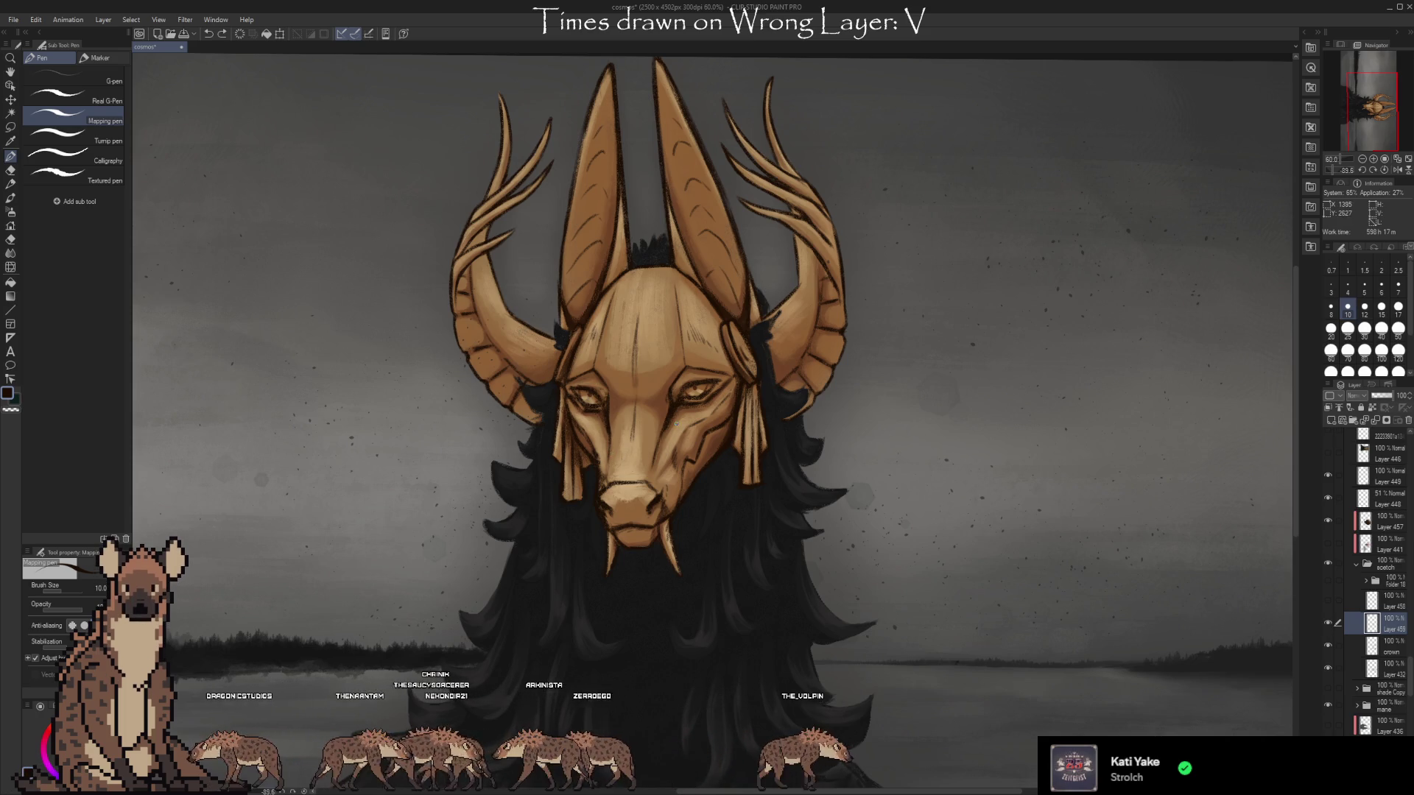
Switch back to Kyle's Real Oils brush, pan the canvas slightly right, and undo once.
{"action": "key", "text": "b"}
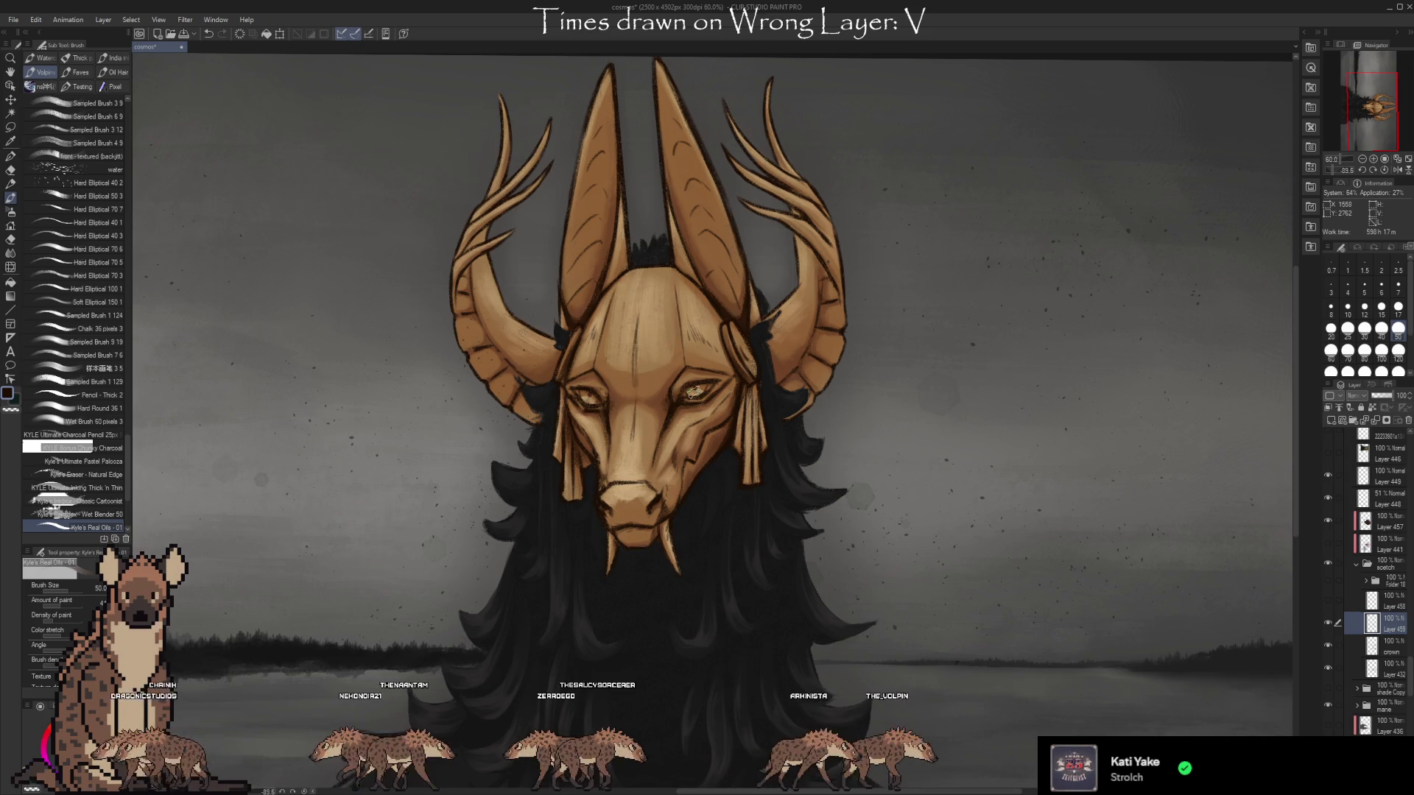
{"action": "left_click_drag", "start_coordinate": [876, 451], "coordinate": [926, 438]}
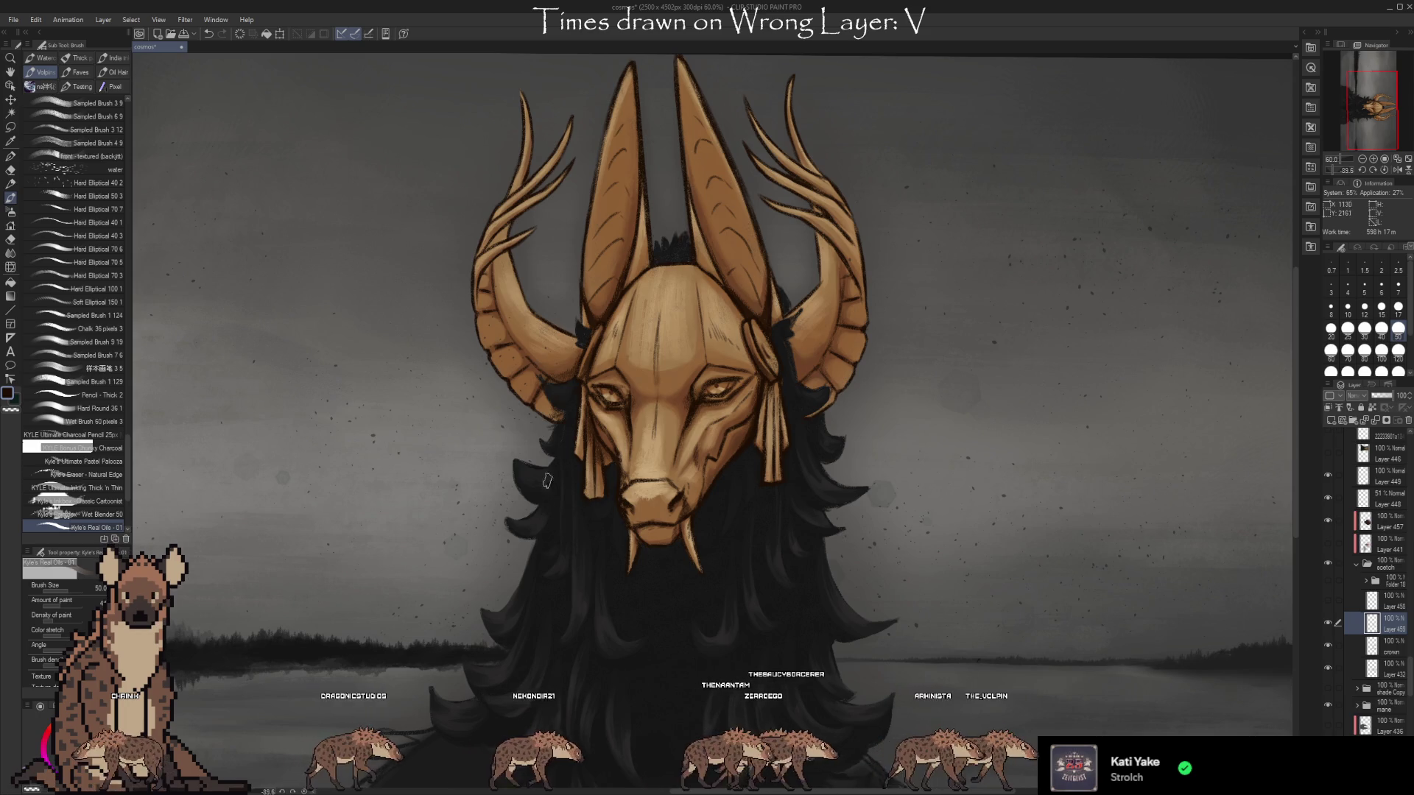
{"action": "scroll", "coordinate": [117, 478], "scroll_direction": "down", "scroll_amount": 2}
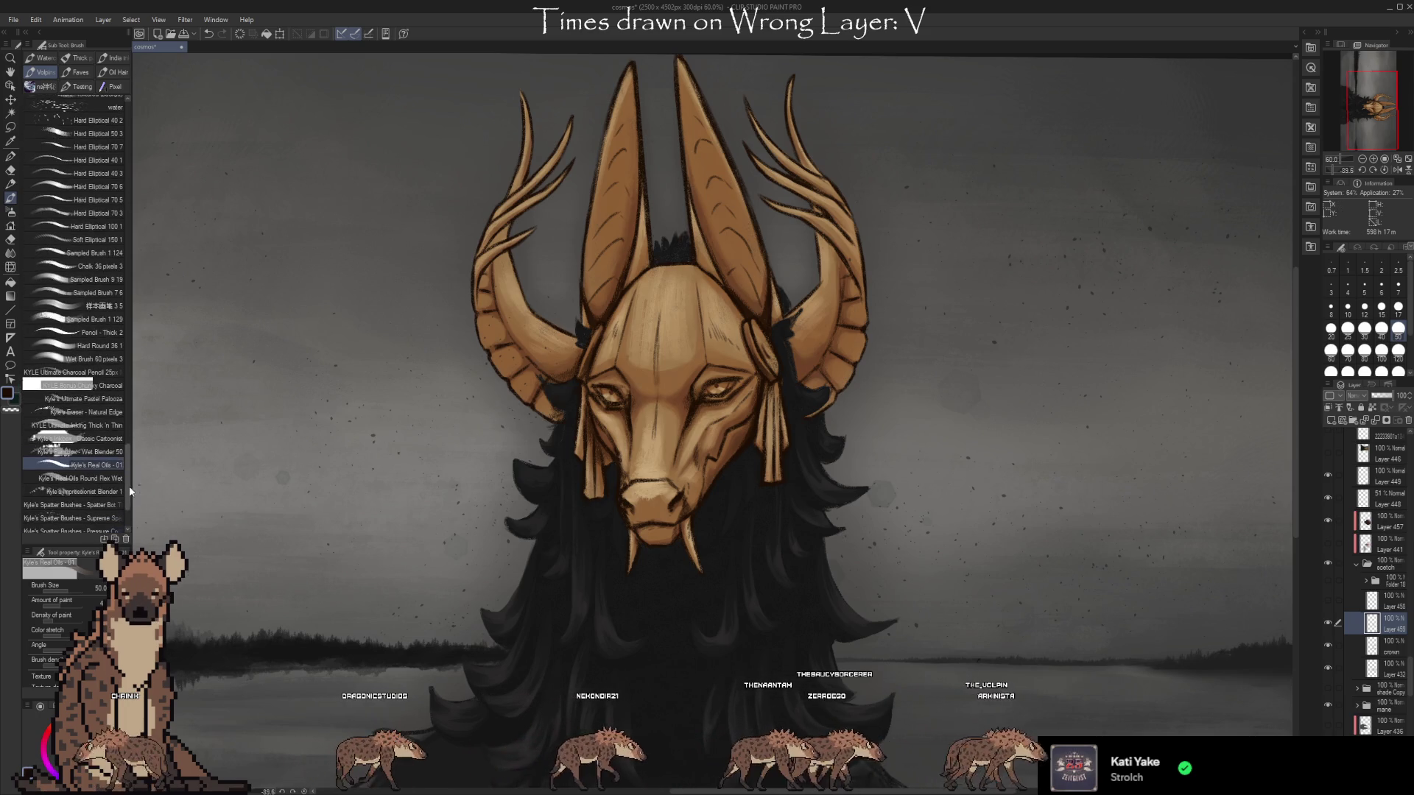
{"action": "key", "text": "ctrl+z"}
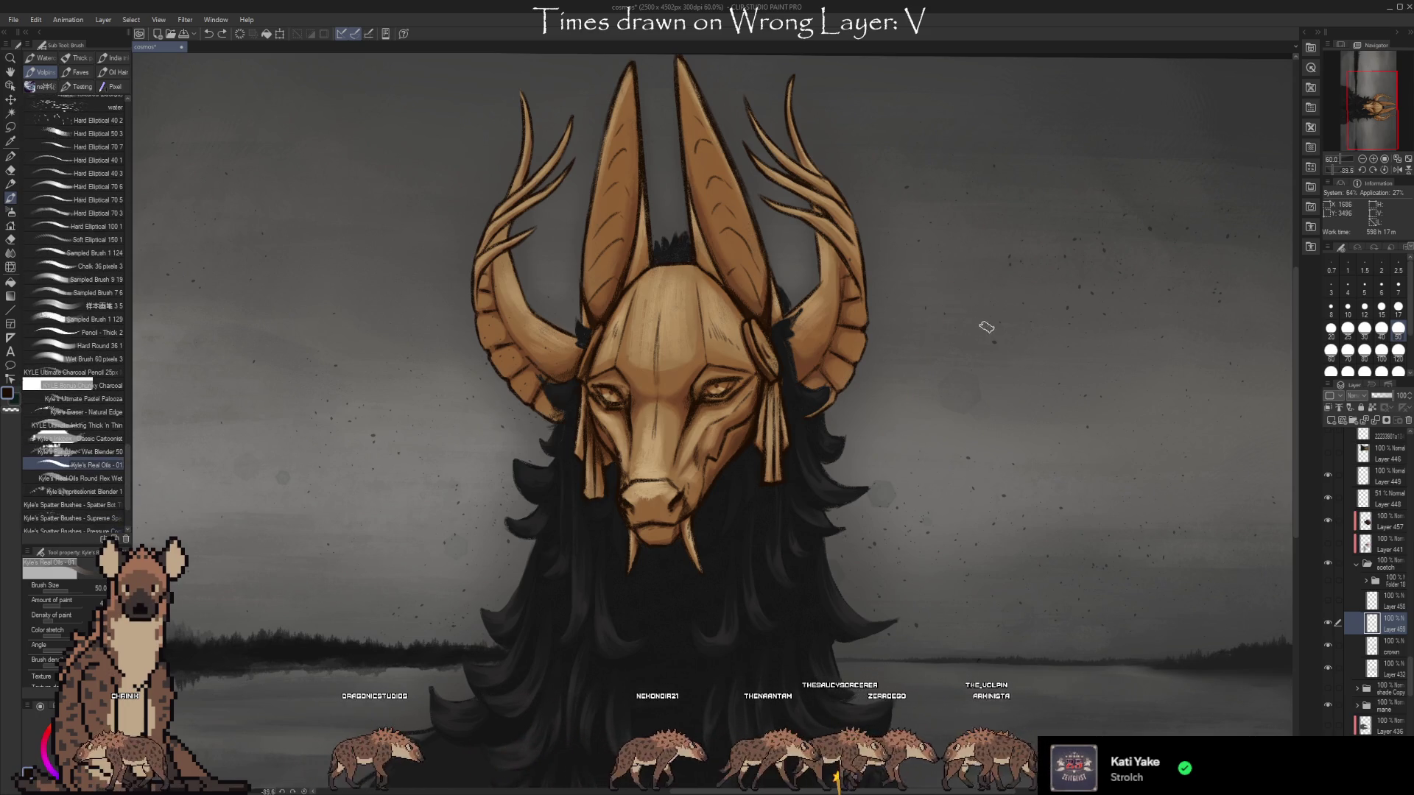
{"action": "scroll", "coordinate": [980, 316], "scroll_direction": "up", "scroll_amount": 3}
{"action": "left_click_drag", "start_coordinate": [889, 190], "coordinate": [777, 455]}
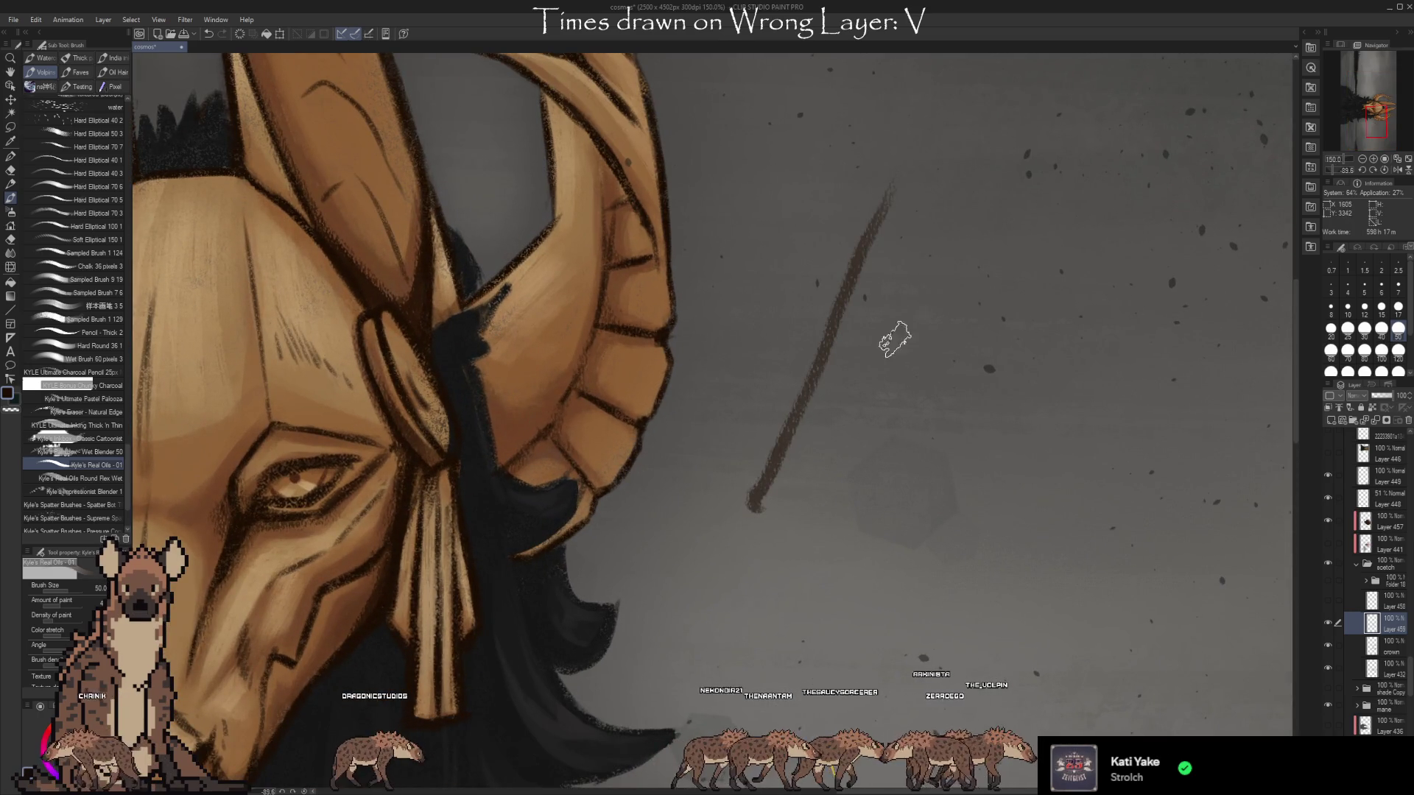
{"action": "left_click_drag", "start_coordinate": [916, 230], "coordinate": [789, 531]}
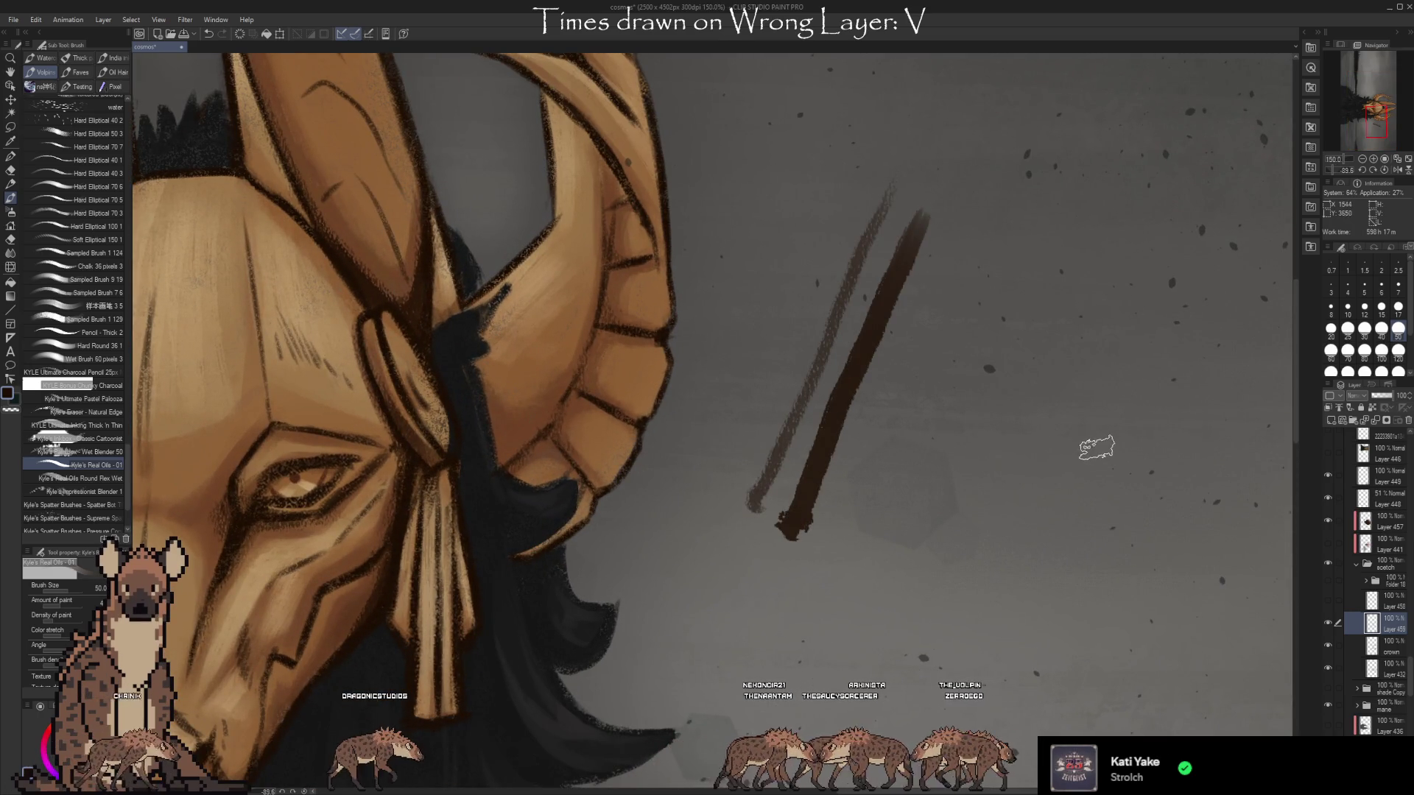
{"action": "left_click_drag", "start_coordinate": [942, 332], "coordinate": [748, 389]}
{"action": "mouse_move", "coordinate": [938, 316]}
{"action": "left_mouse_down"}
{"action": "mouse_move", "coordinate": [827, 378]}
{"action": "mouse_move", "coordinate": [915, 364]}
{"action": "left_mouse_up"}
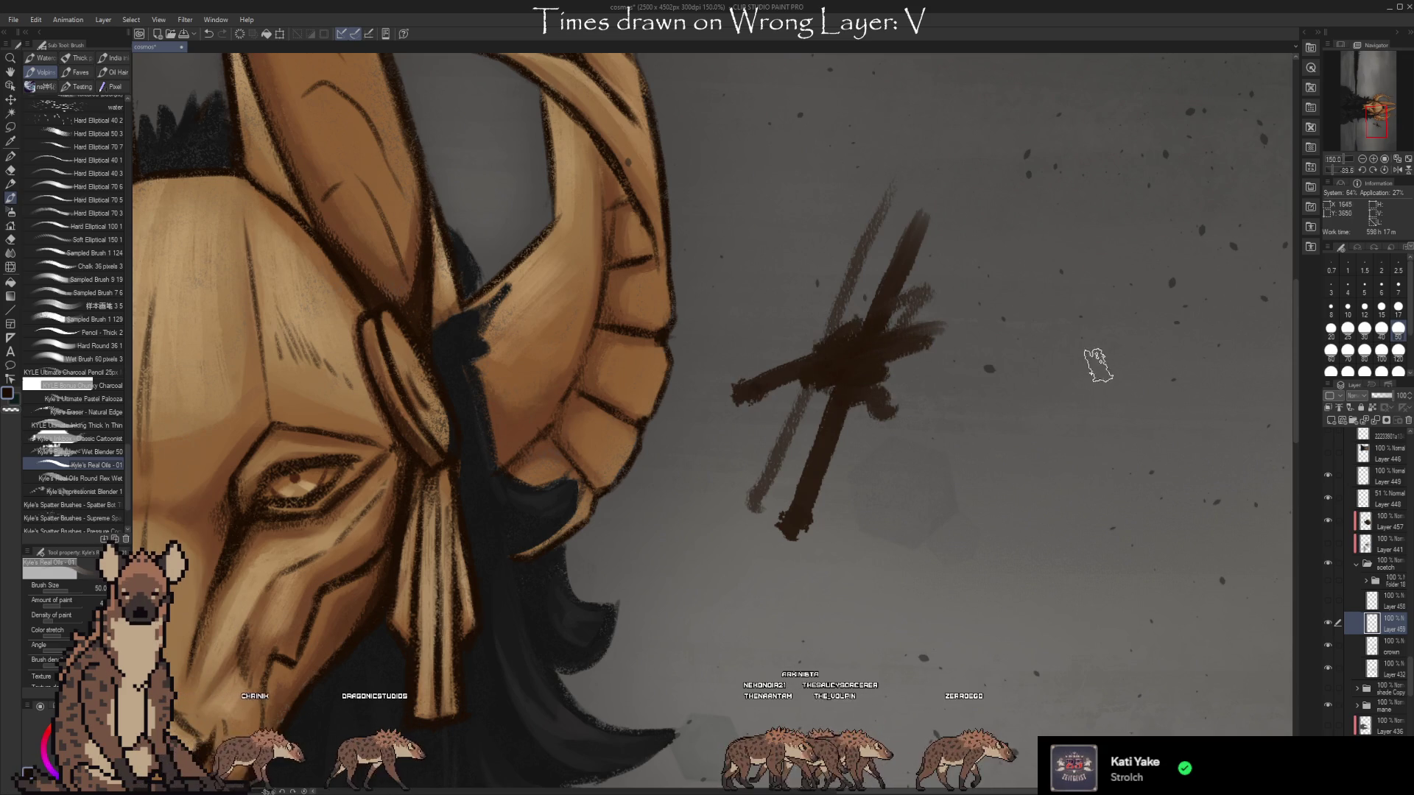
{"action": "key", "text": "ctrl+z"}
{"action": "key", "text": "ctrl+z"}
{"action": "key", "text": "ctrl+z"}
{"action": "key", "text": "ctrl+z"}
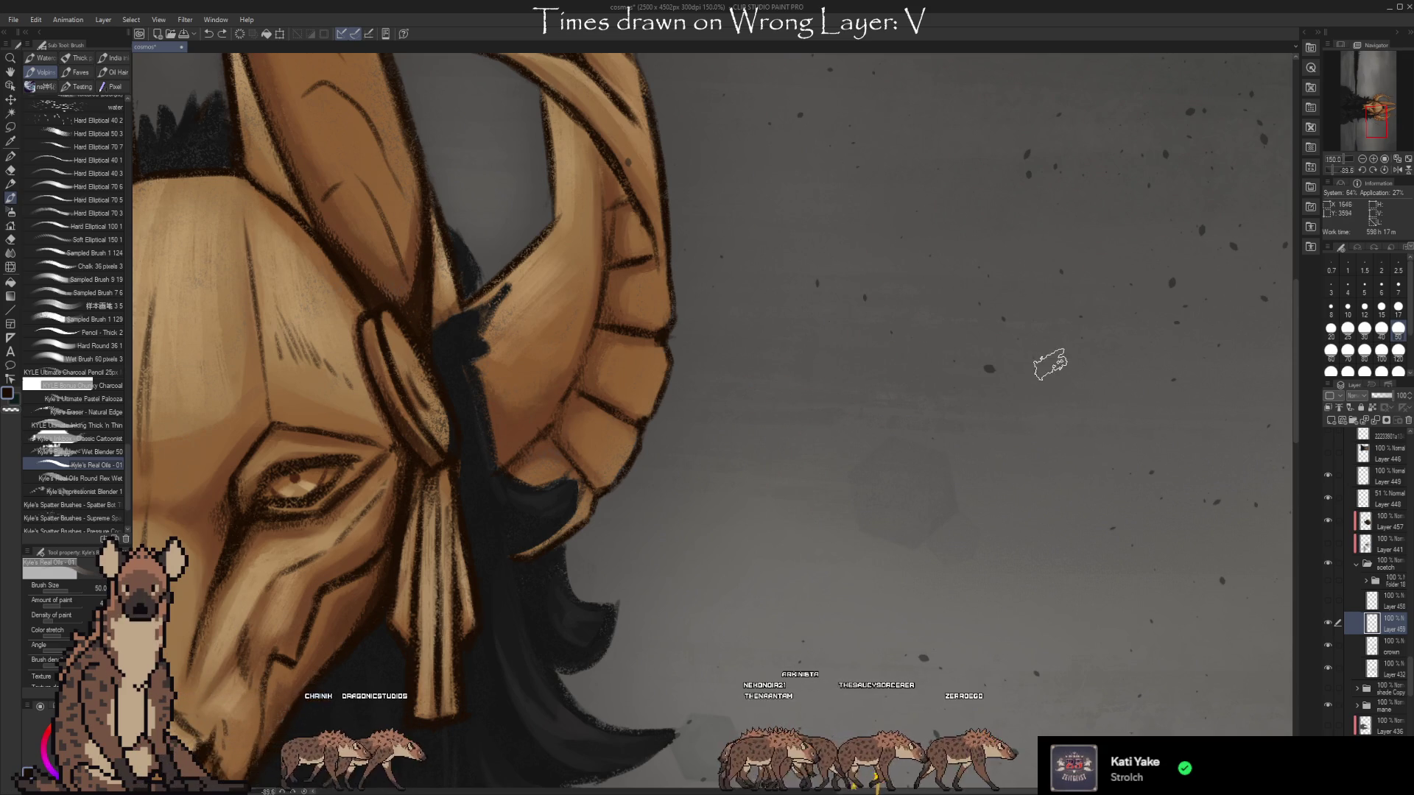
{"action": "scroll", "coordinate": [1051, 358], "scroll_direction": "down", "scroll_amount": 5}
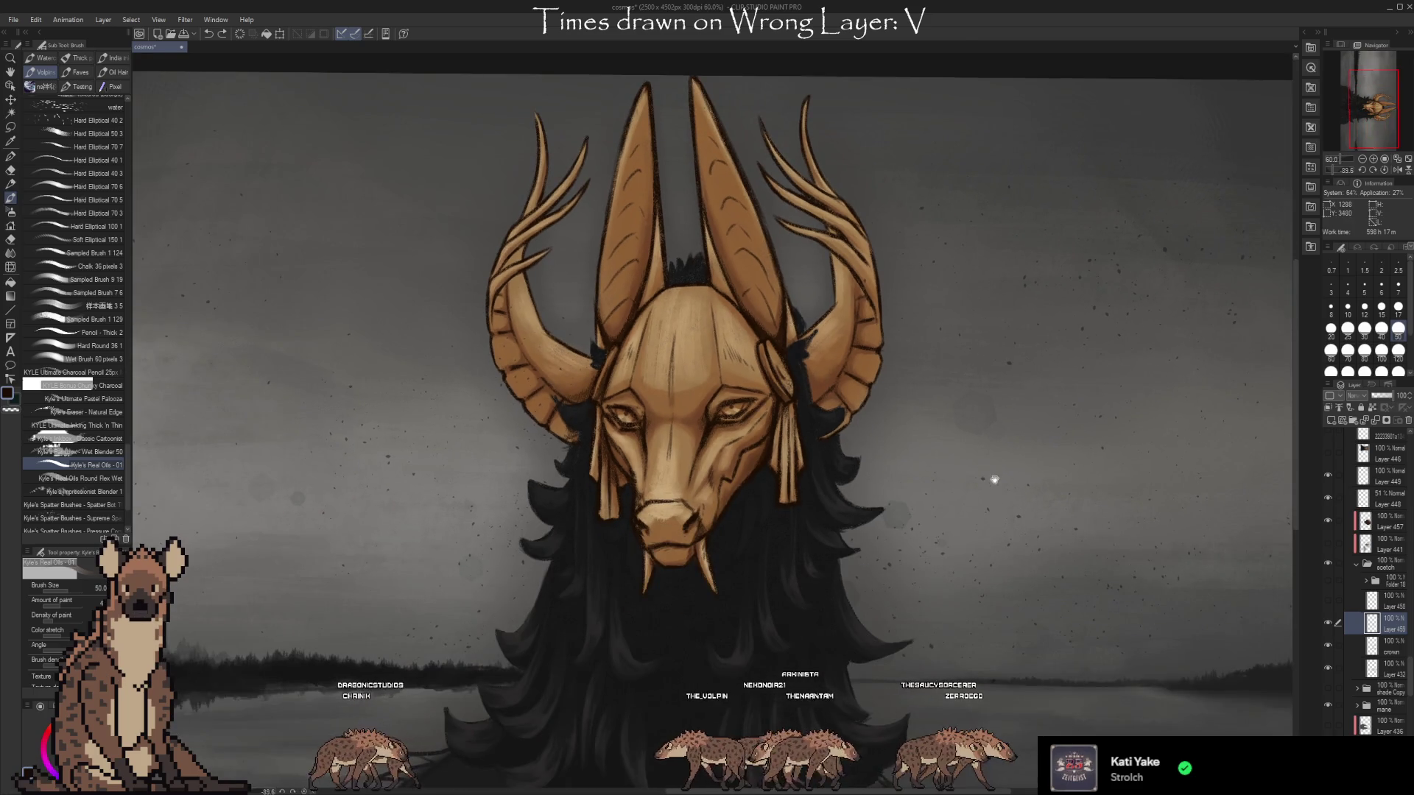
With the kneaded eraser active, check Layer 432's face line art and make it the working layer.
{"action": "left_click_drag", "start_coordinate": [994, 478], "coordinate": [940, 429]}
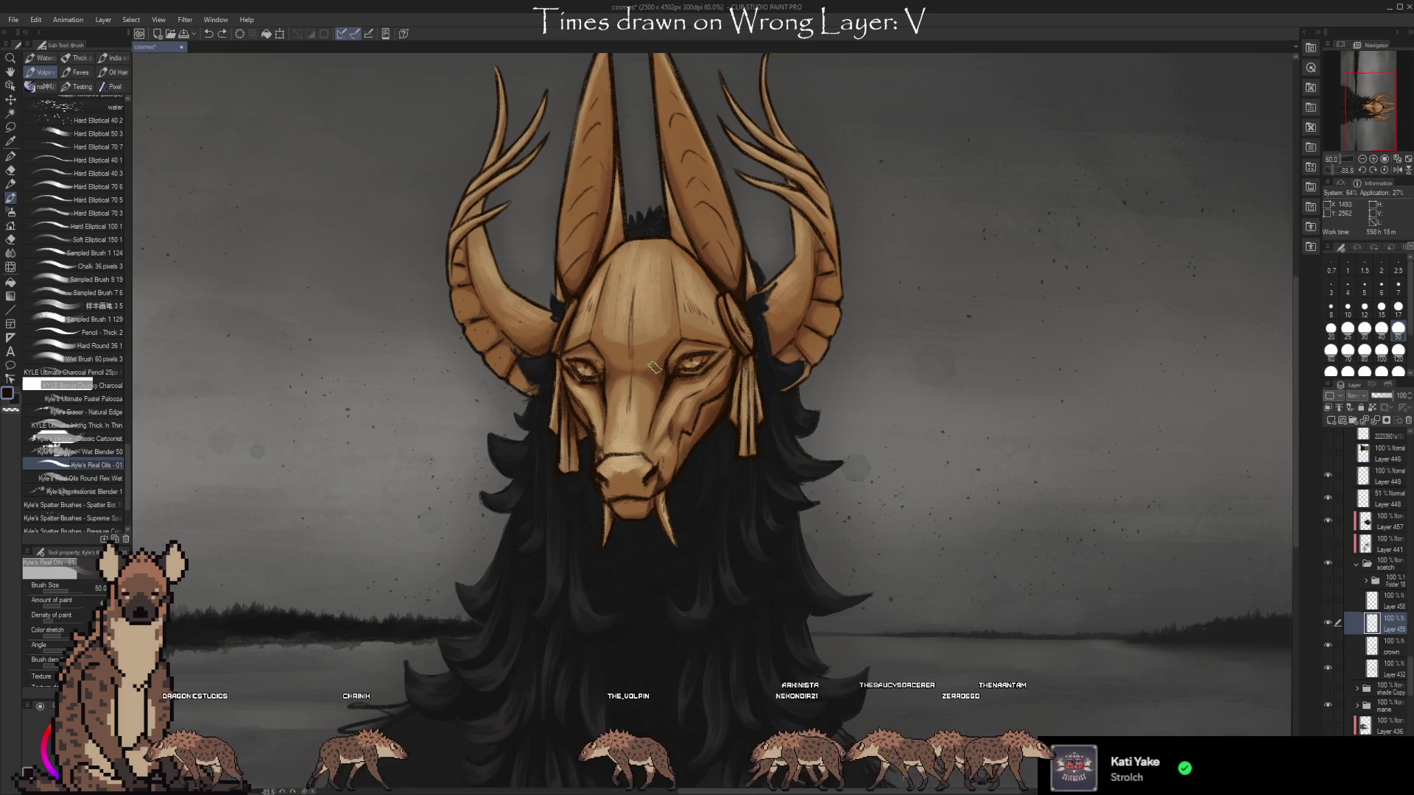
{"action": "key", "text": "e"}
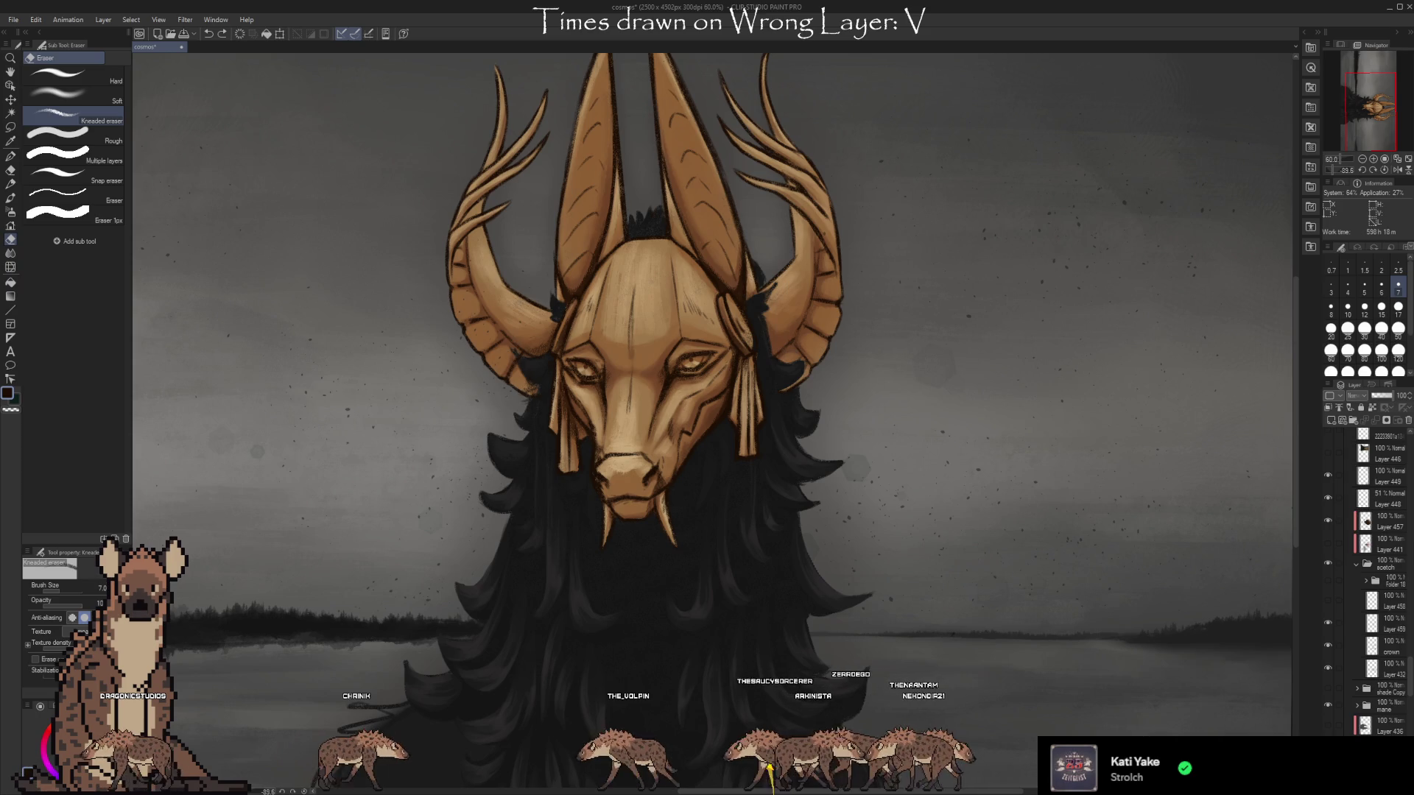
{"action": "left_click", "coordinate": [1329, 669]}
{"action": "left_click", "coordinate": [1328, 669]}
{"action": "left_click", "coordinate": [1377, 669]}
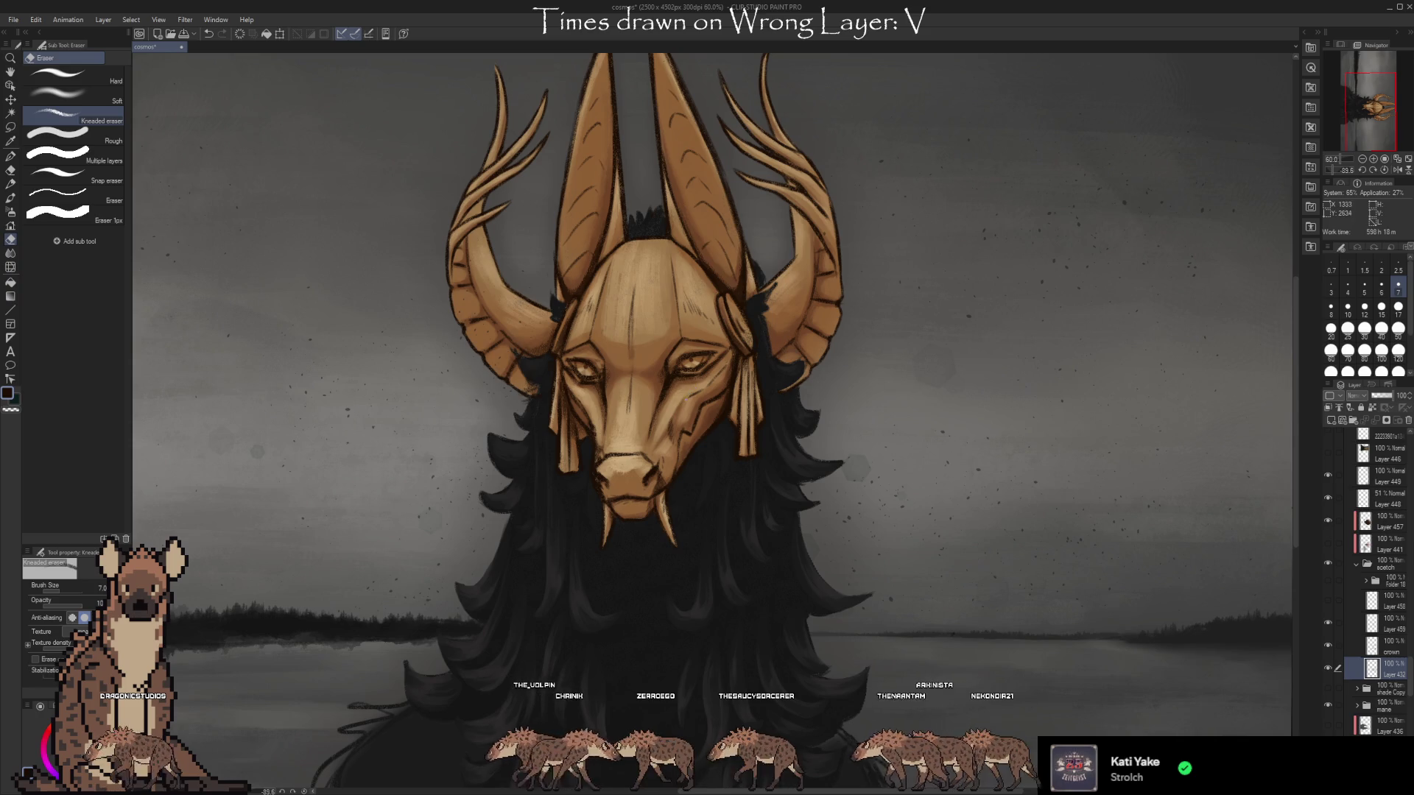
Select Layer 459, alternate erasing and oil painting, and shrink the brush to 15.
{"action": "key", "text": "b"}
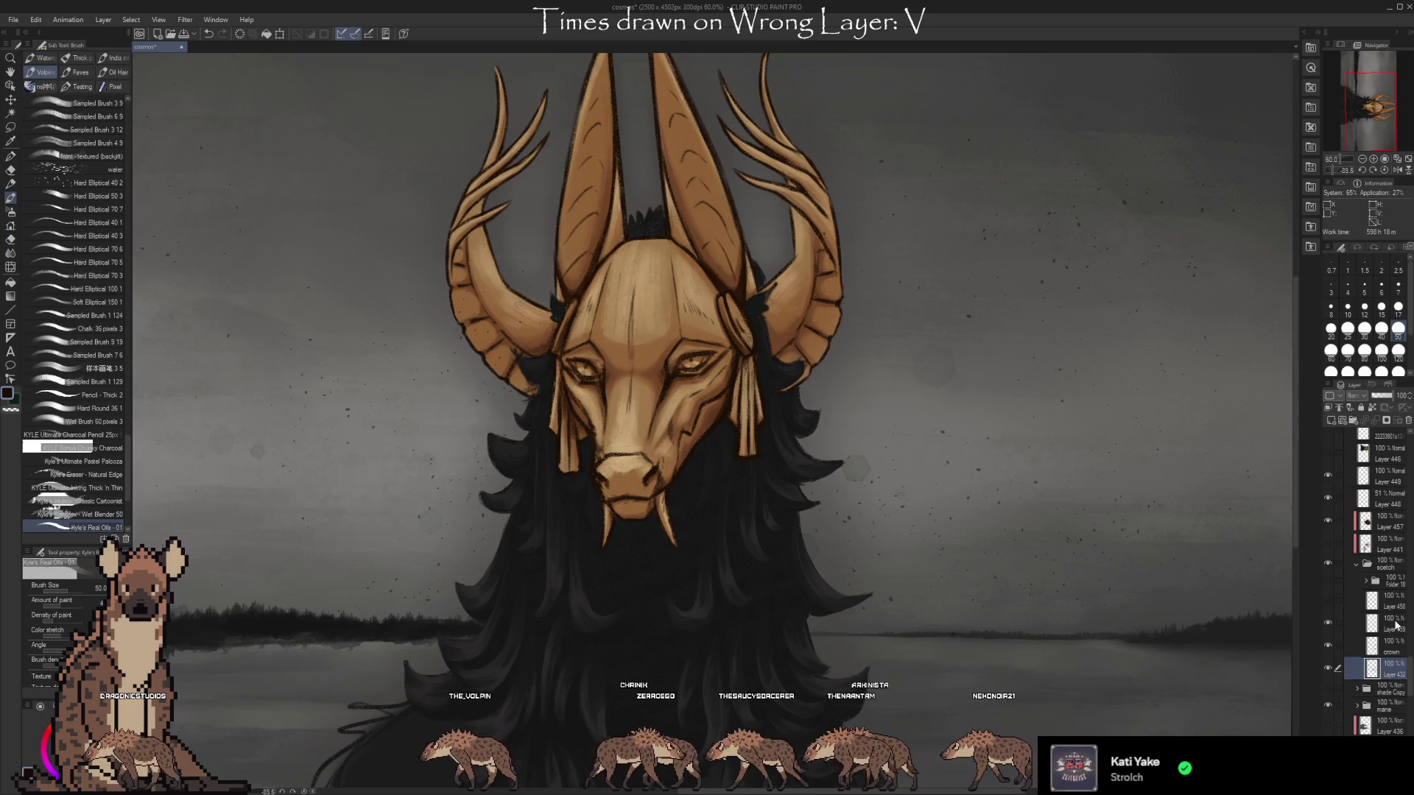
{"action": "left_click", "coordinate": [1388, 624]}
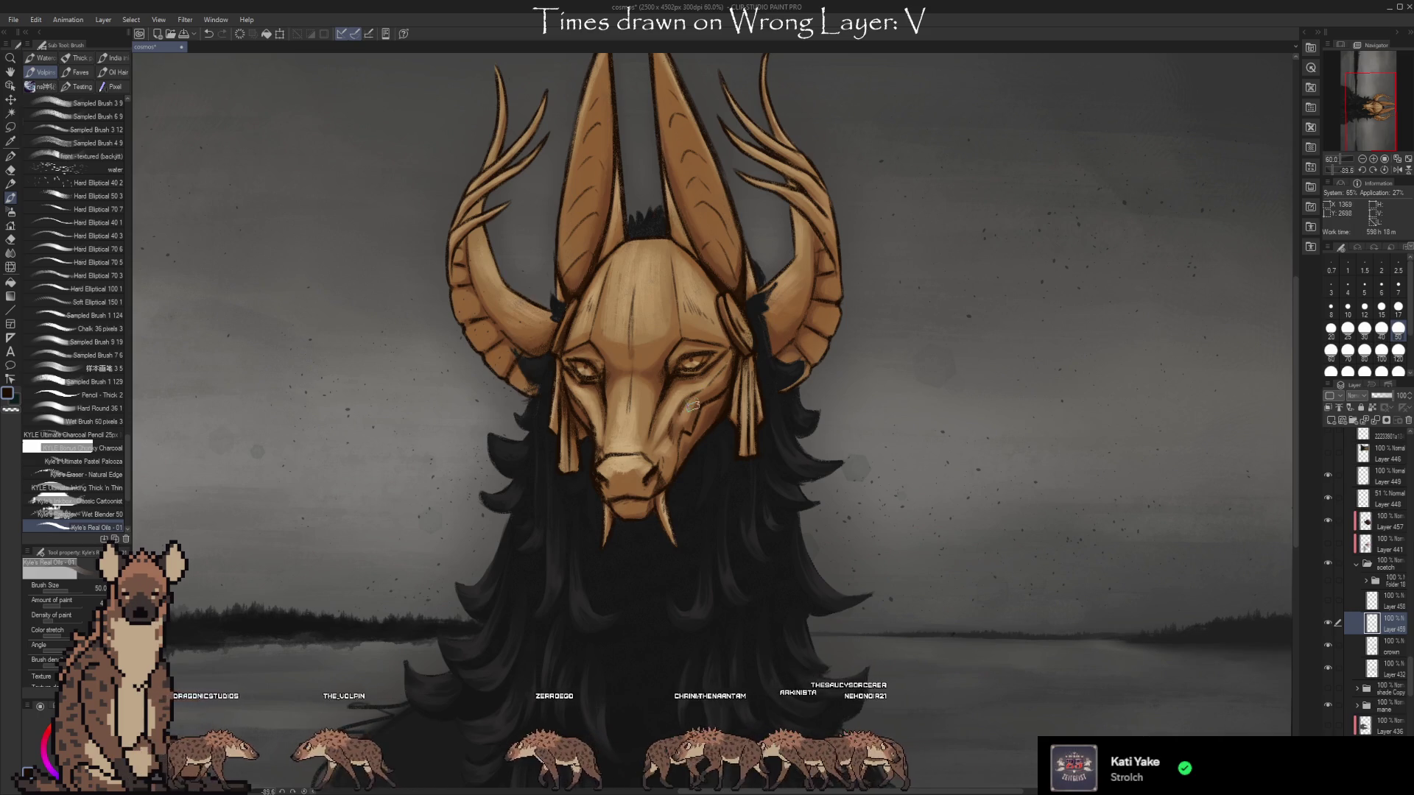
{"action": "key", "text": "e"}
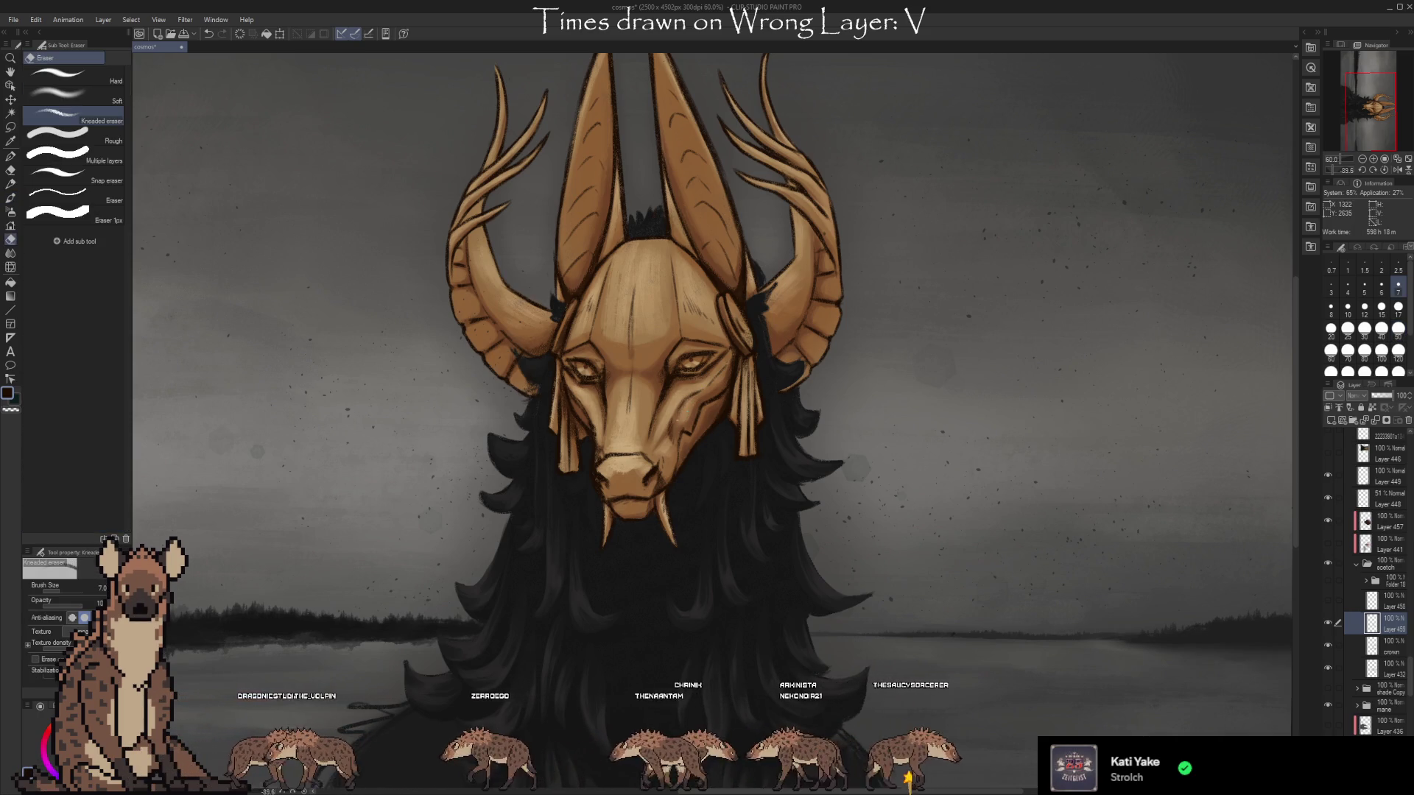
{"action": "key", "text": "b"}
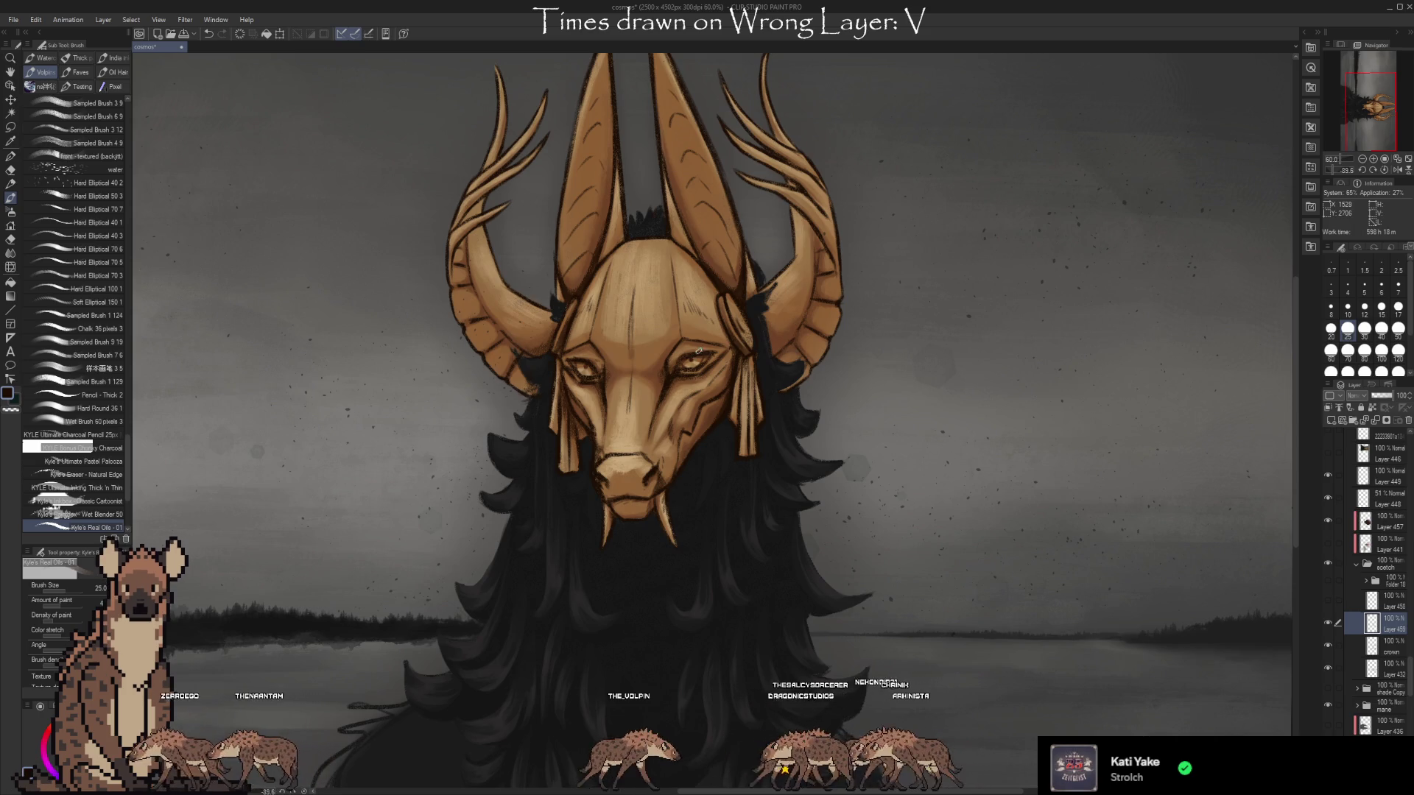
{"action": "key", "text": "bracketleft"}
{"action": "key", "text": "bracketleft"}
{"action": "key", "text": "bracketleft"}
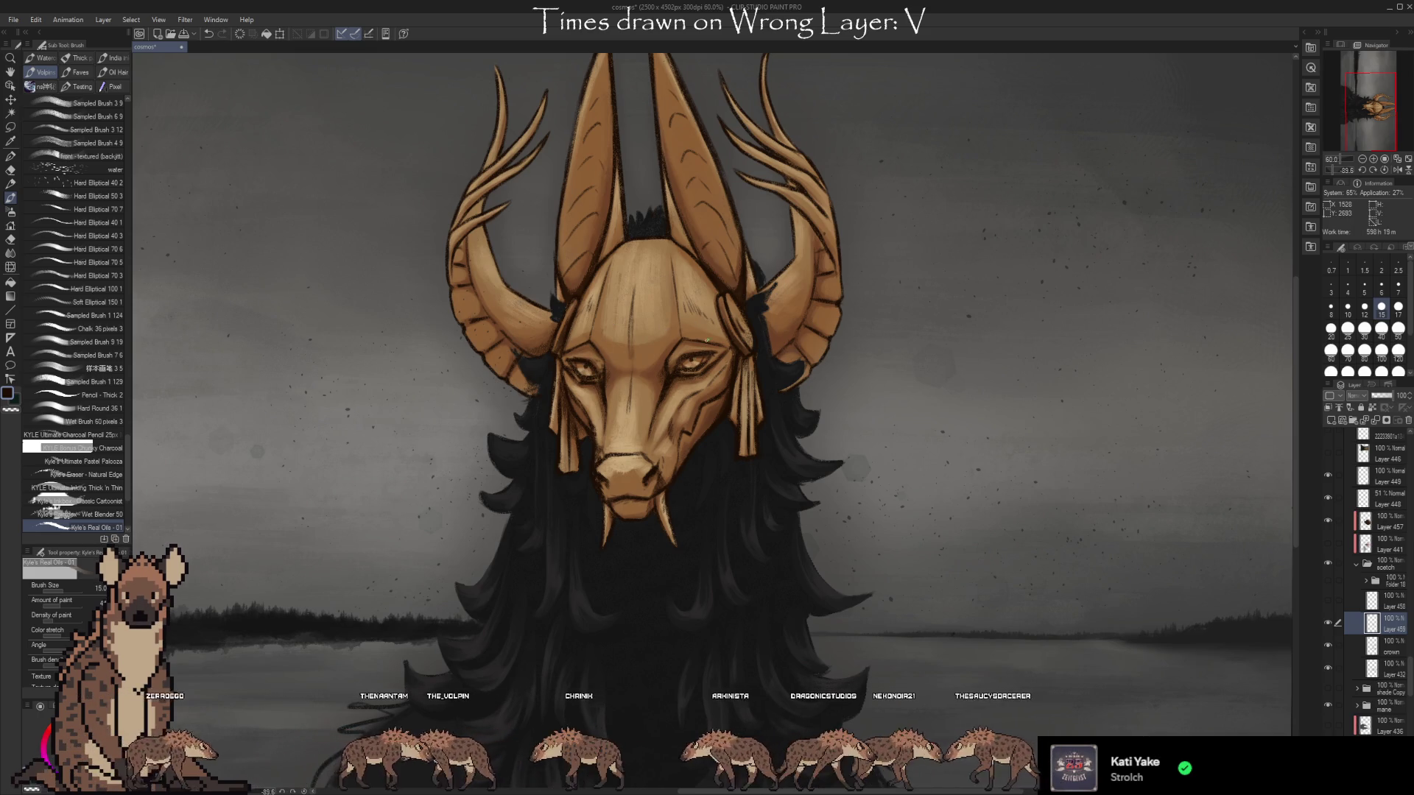
Zoom to 100% on the face, erase and repaint small spots, then zoom out to about 54%.
{"action": "scroll", "coordinate": [639, 405], "scroll_direction": "up", "scroll_amount": 2}
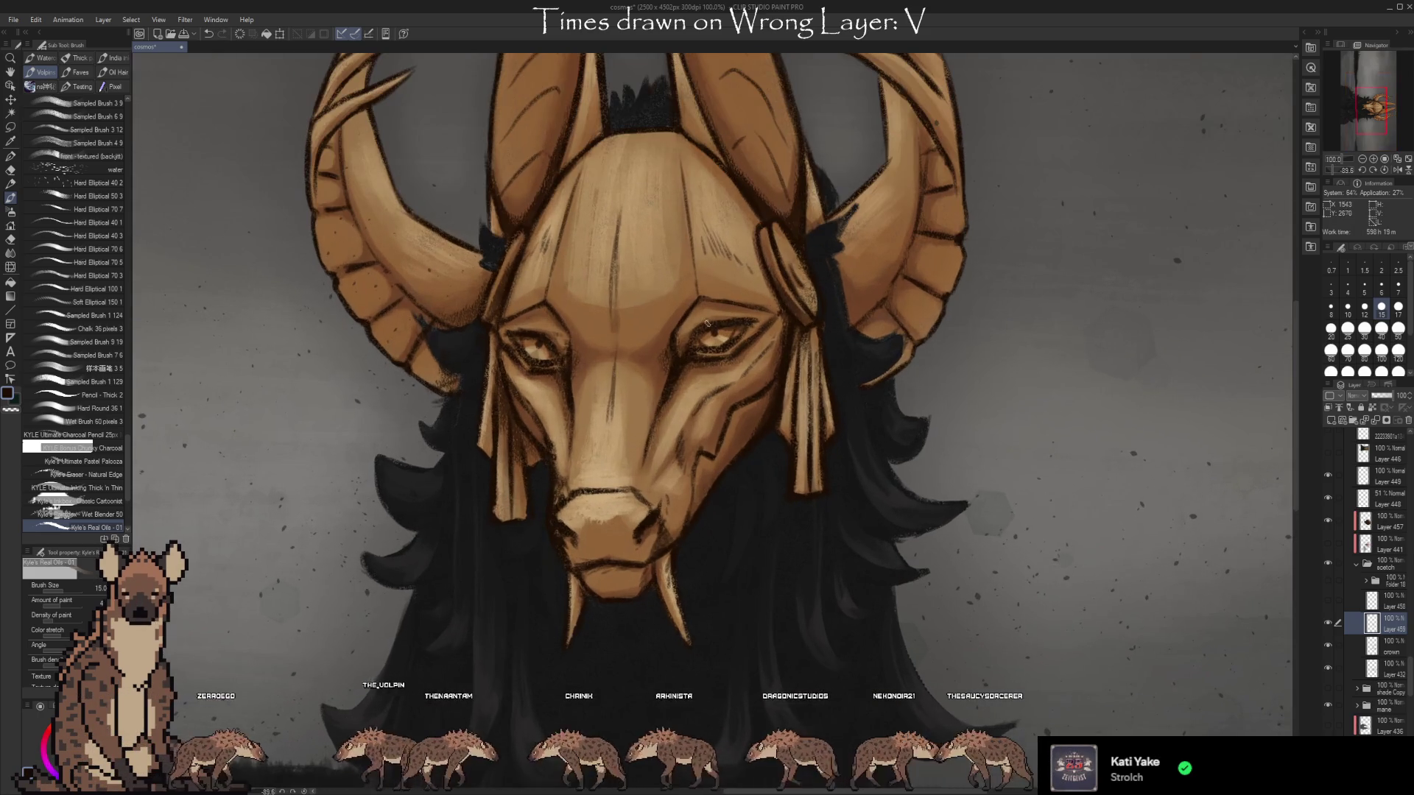
{"action": "key", "text": "e"}
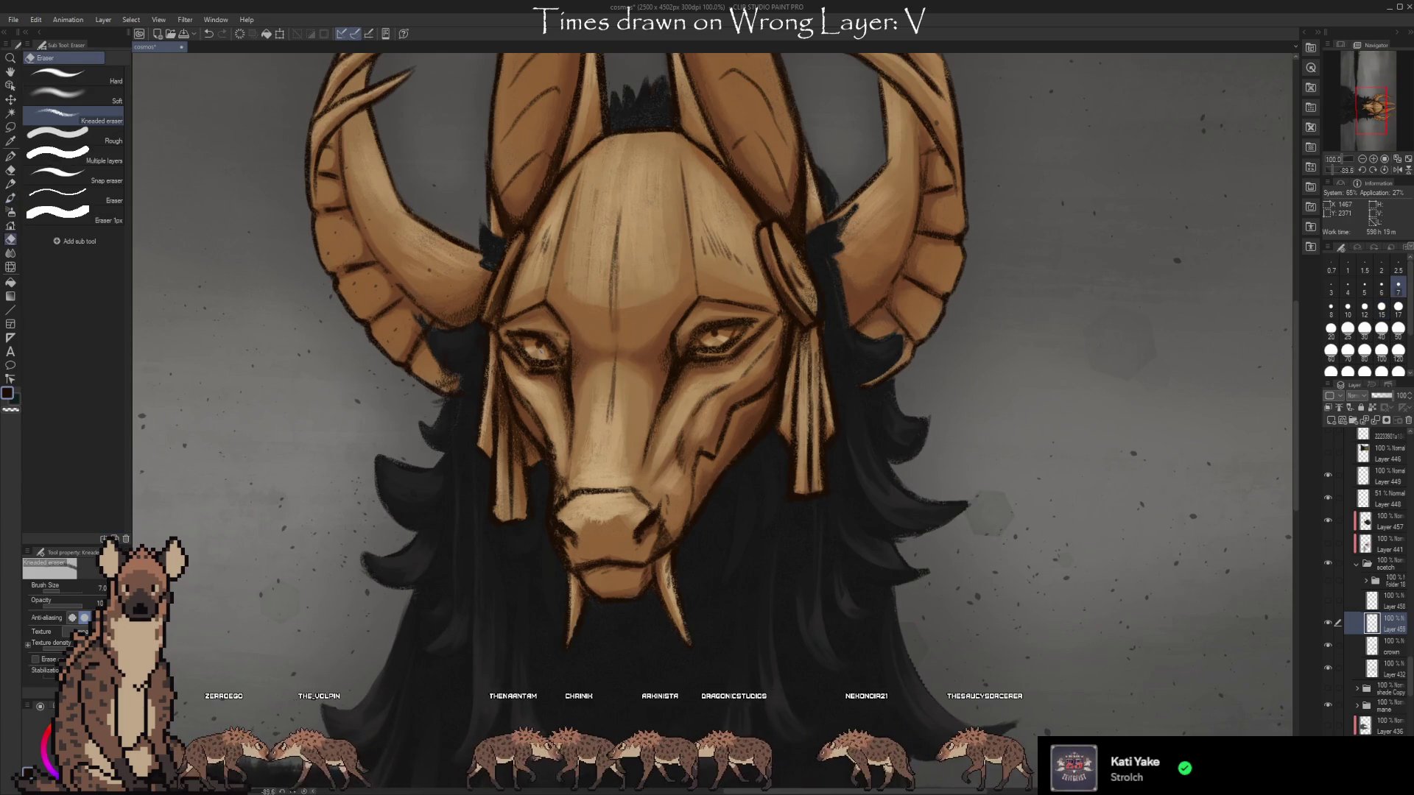
{"action": "key", "text": "b"}
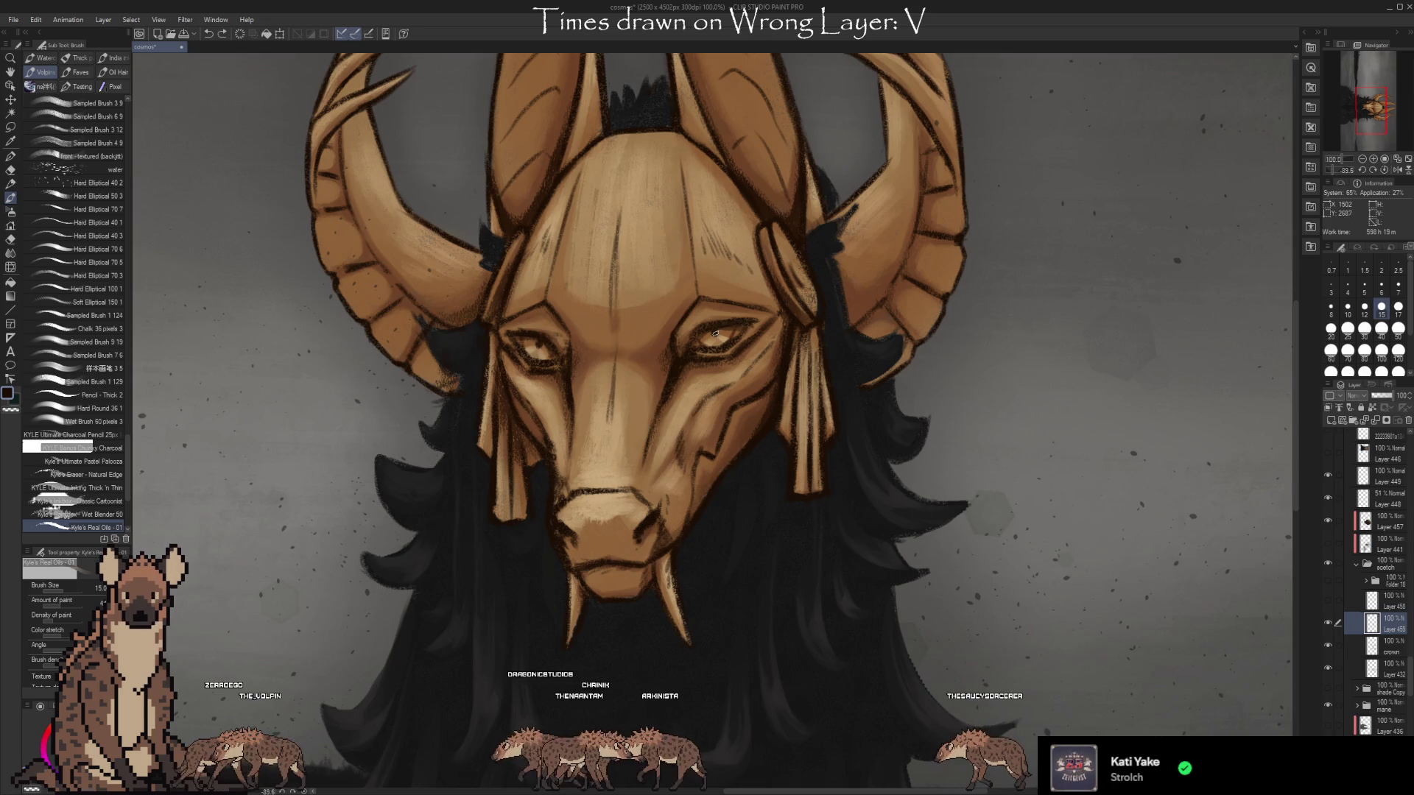
{"action": "scroll", "coordinate": [760, 282], "scroll_direction": "down", "scroll_amount": 2}
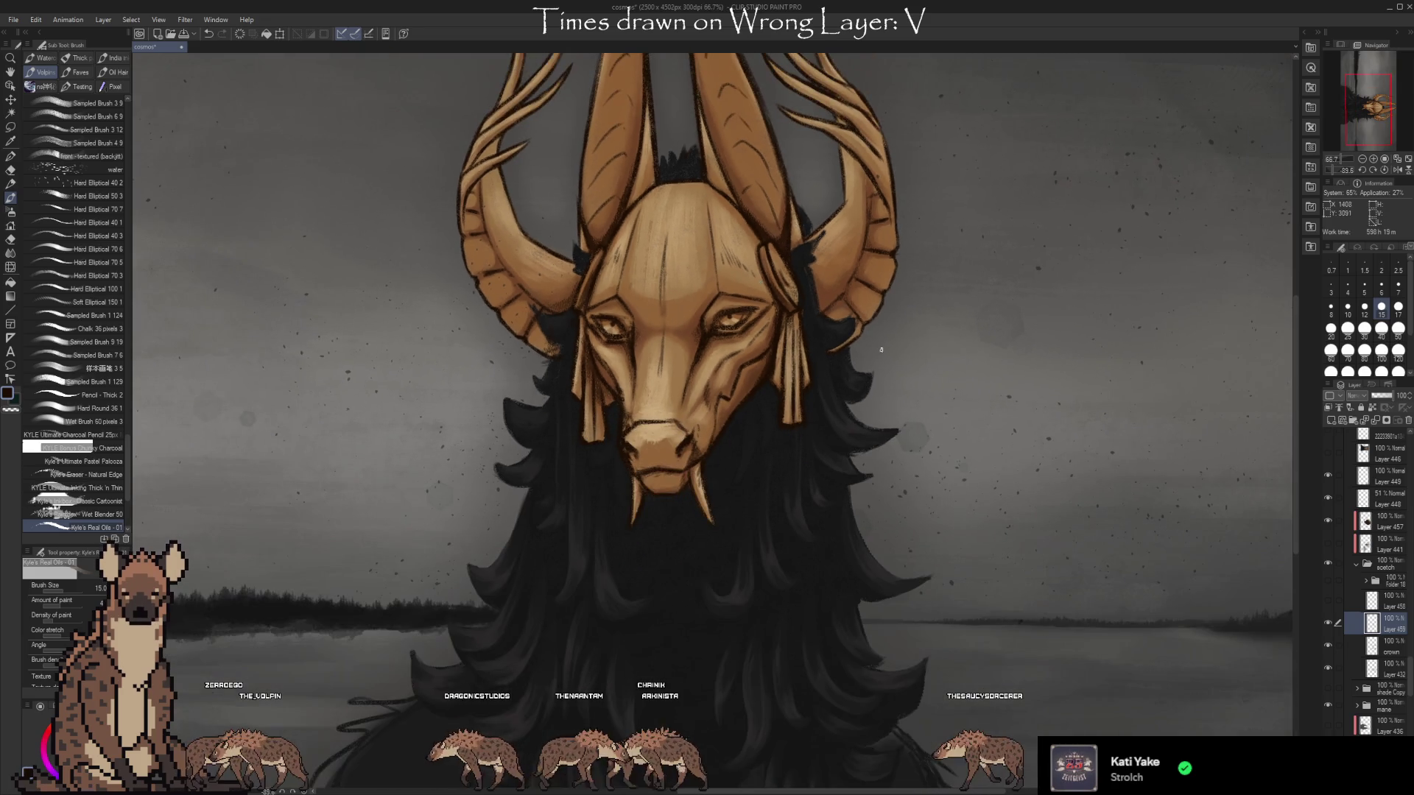
{"action": "scroll", "coordinate": [969, 420], "scroll_direction": "down", "scroll_amount": 1}
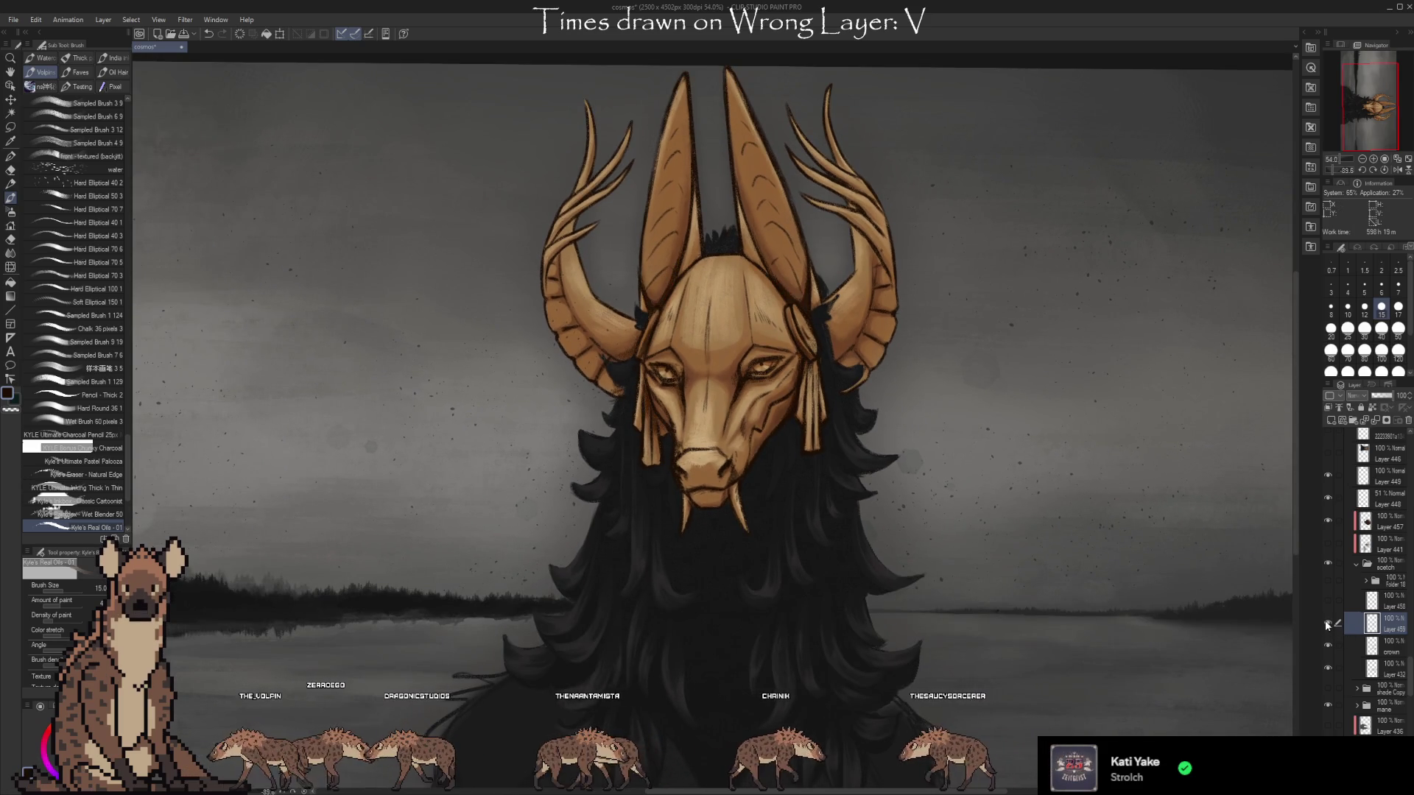
{"action": "mouse_move", "coordinate": [1041, 505]}
{"action": "left_mouse_down"}
{"action": "mouse_move", "coordinate": [1029, 530]}
{"action": "mouse_move", "coordinate": [1019, 505]}
{"action": "left_mouse_up"}
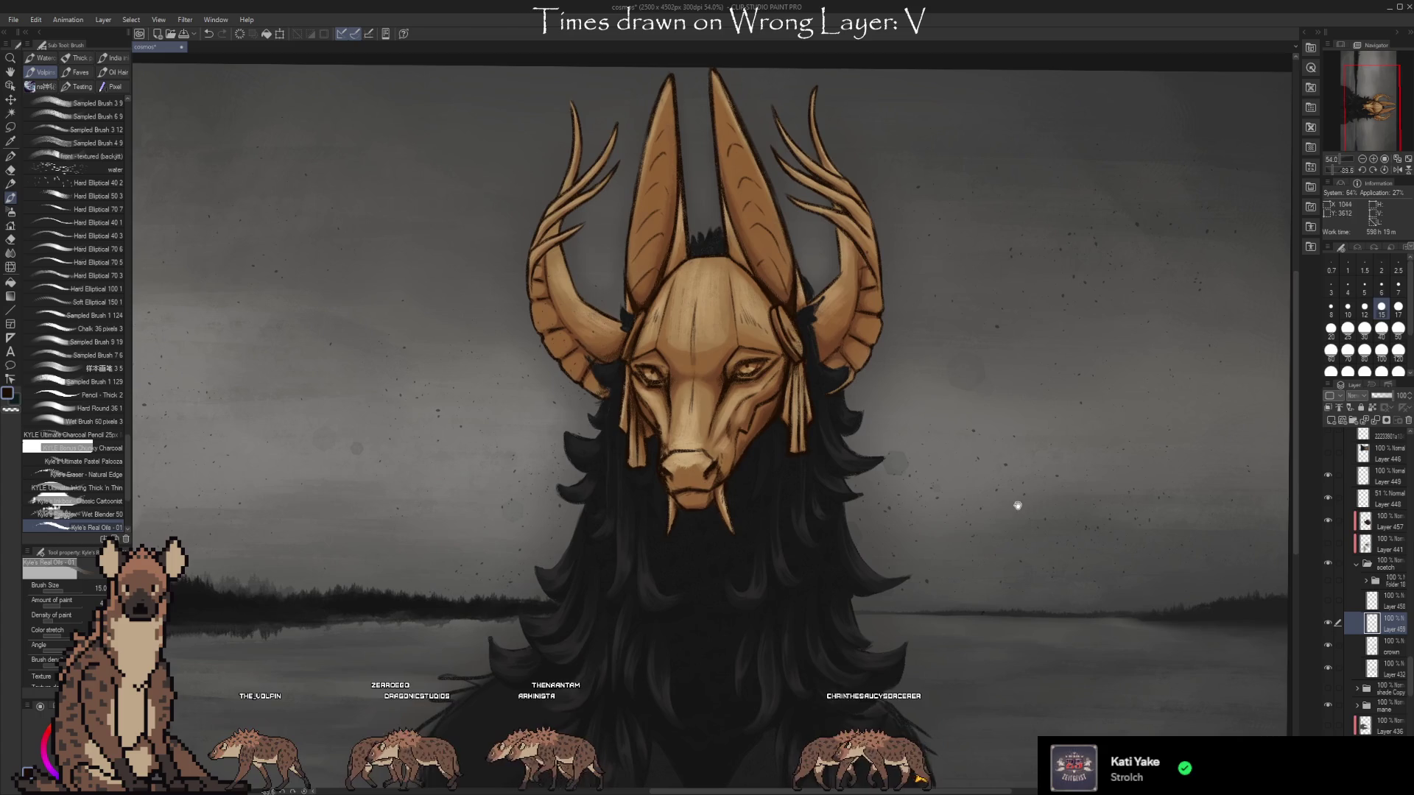
{"action": "scroll", "coordinate": [893, 546], "scroll_direction": "down", "scroll_amount": 1}
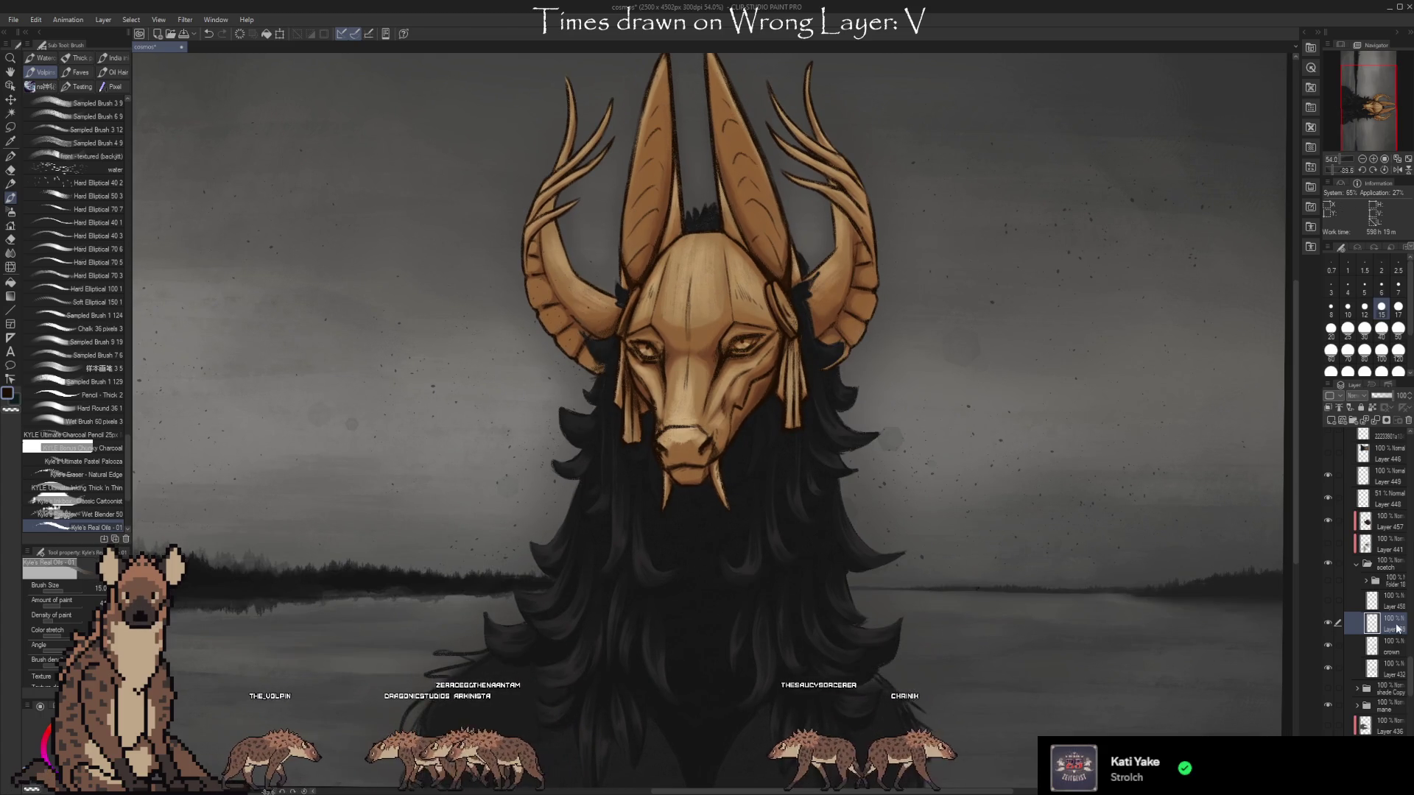
{"action": "key", "text": "ctrl+shift+n"}
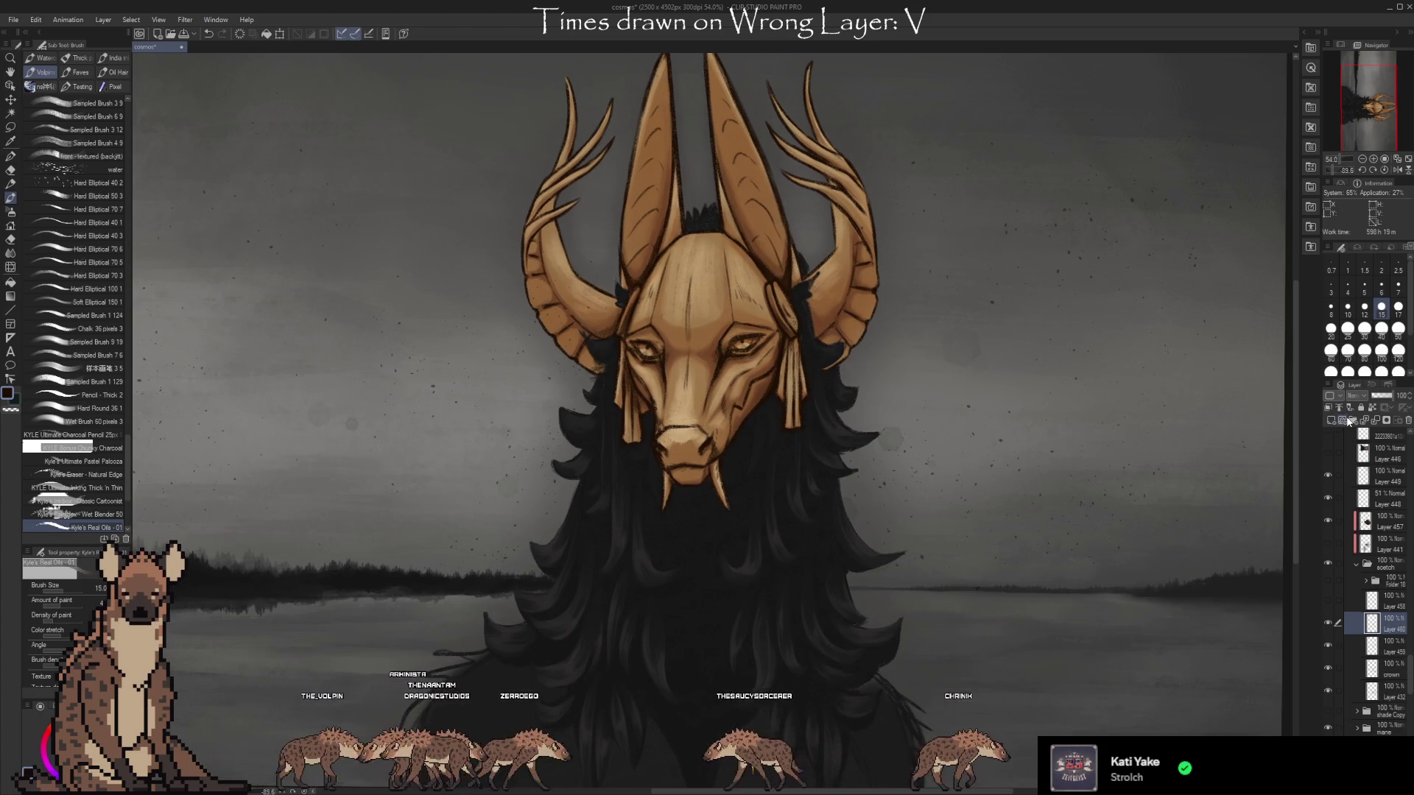
{"action": "key", "text": "i"}
{"action": "left_click", "coordinate": [702, 282]}
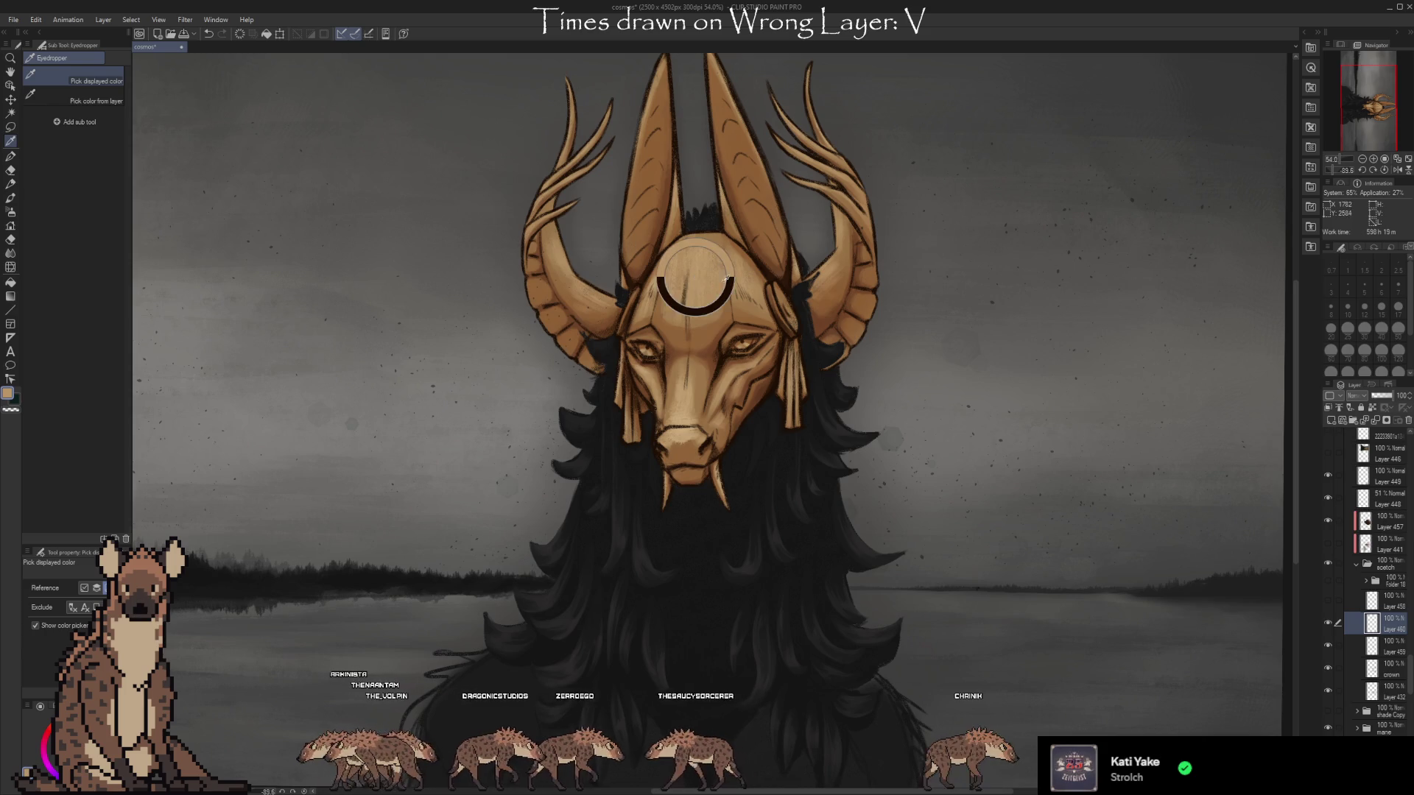
{"action": "key", "text": "b"}
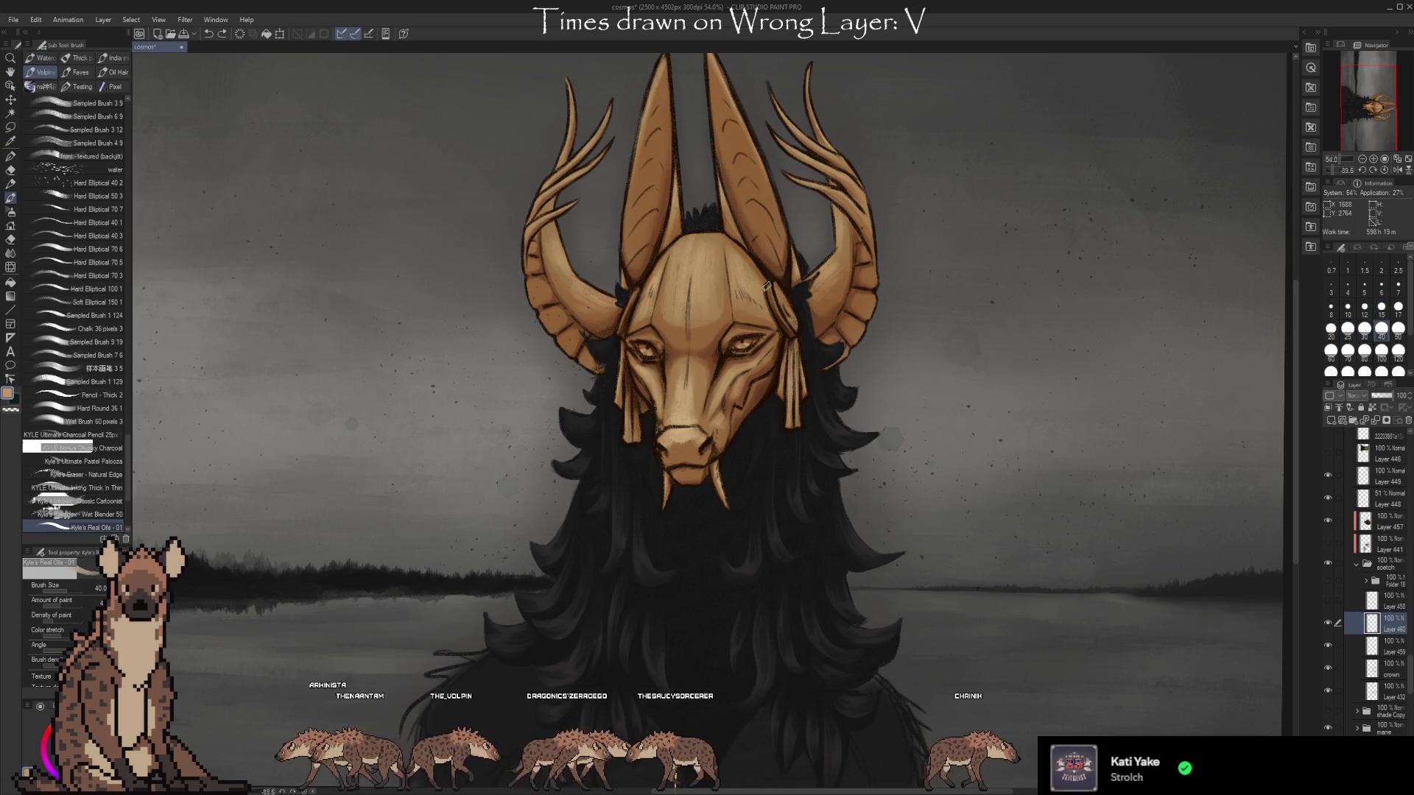
{"action": "left_click_drag", "start_coordinate": [693, 295], "coordinate": [747, 398]}
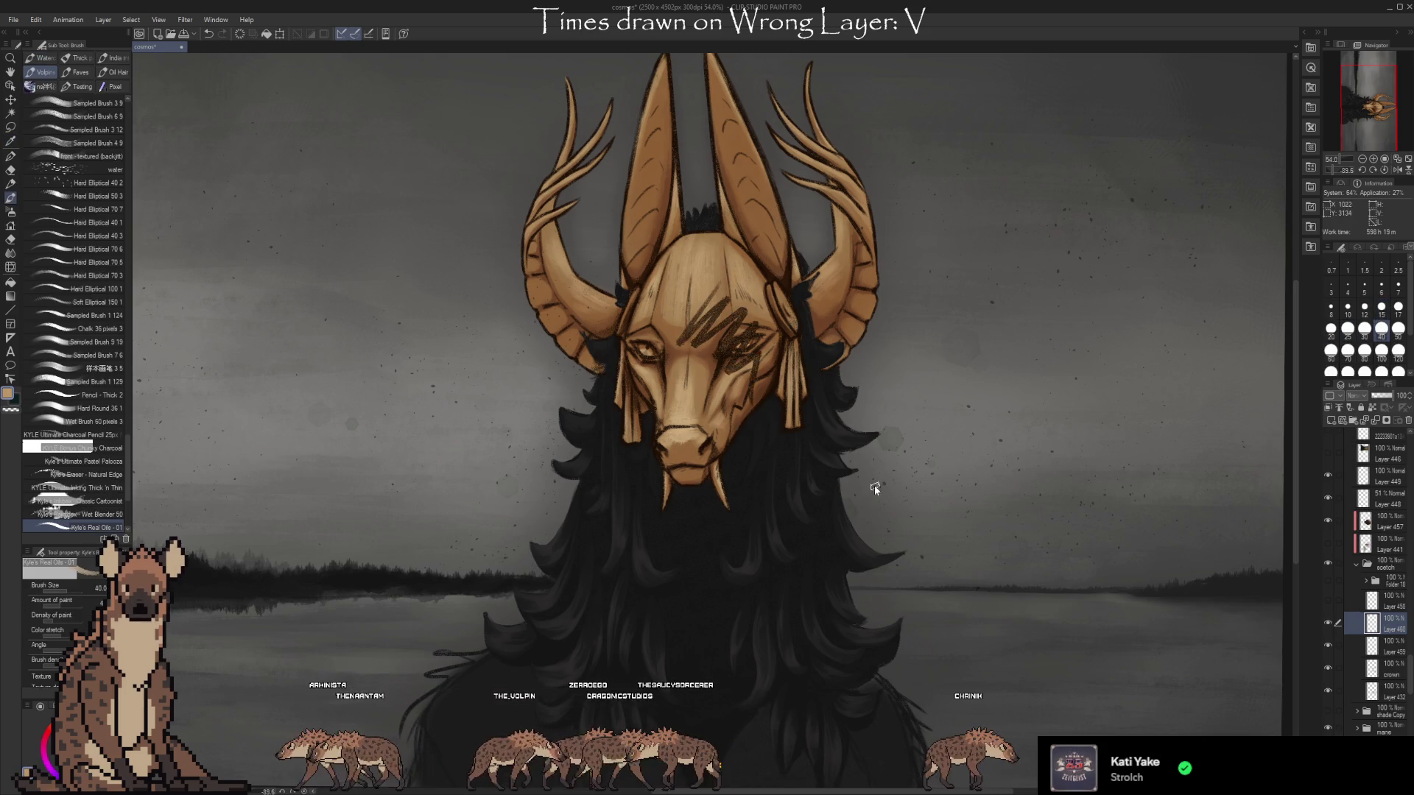
{"action": "key", "text": "ctrl+z"}
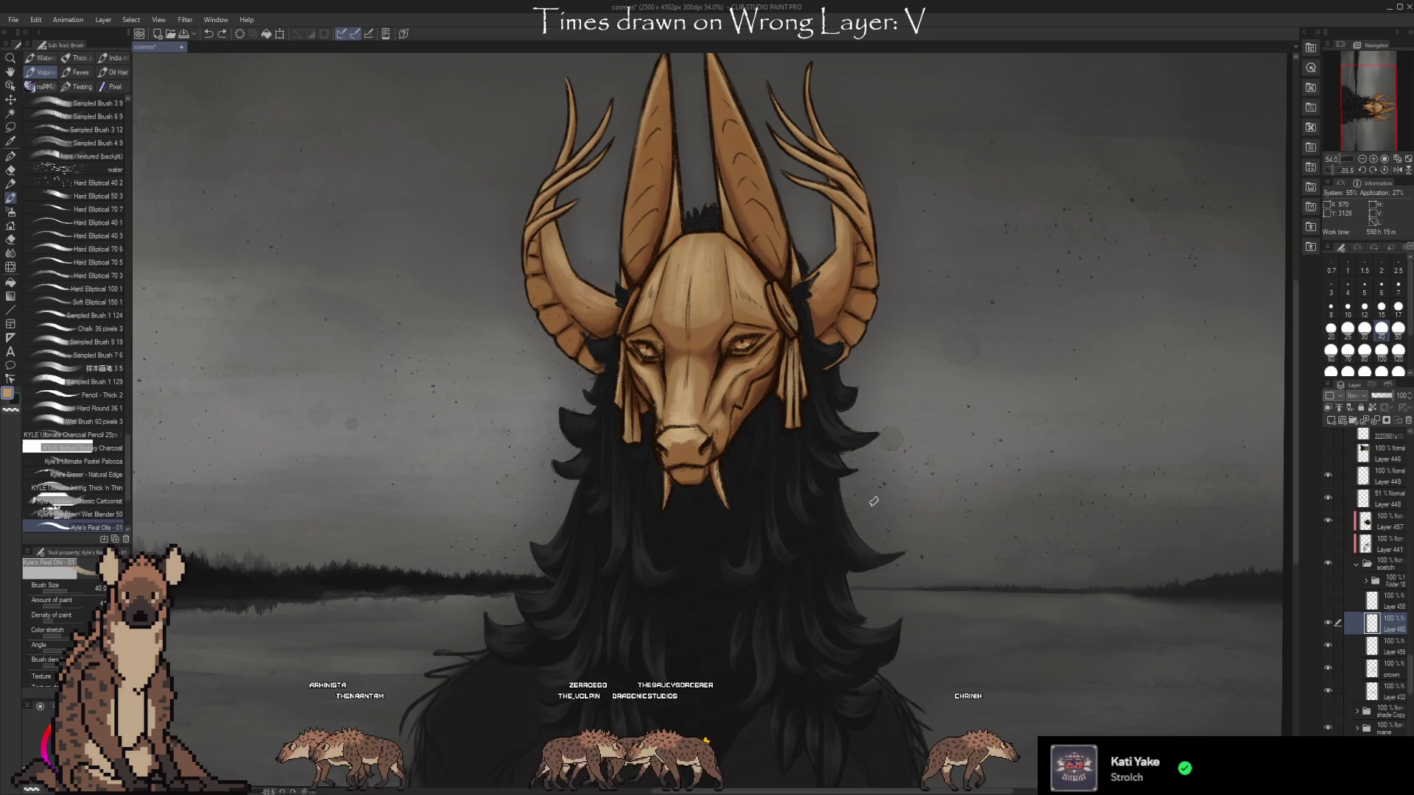
{"action": "key", "text": "ctrl+z"}
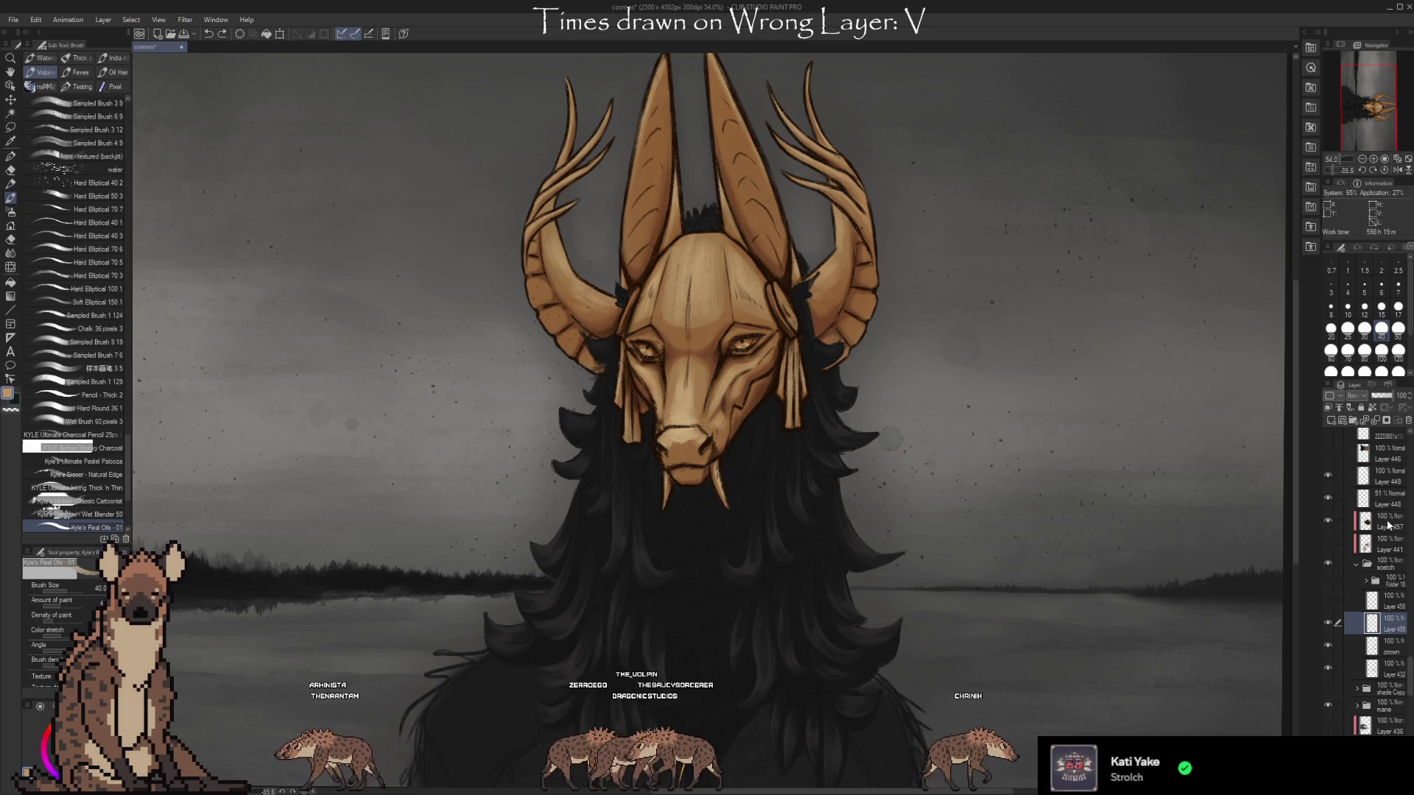
Select and unhide Layer 457, add Layer 460 above it, sample a colour, and return to the brush.
{"action": "left_click", "coordinate": [1383, 521]}
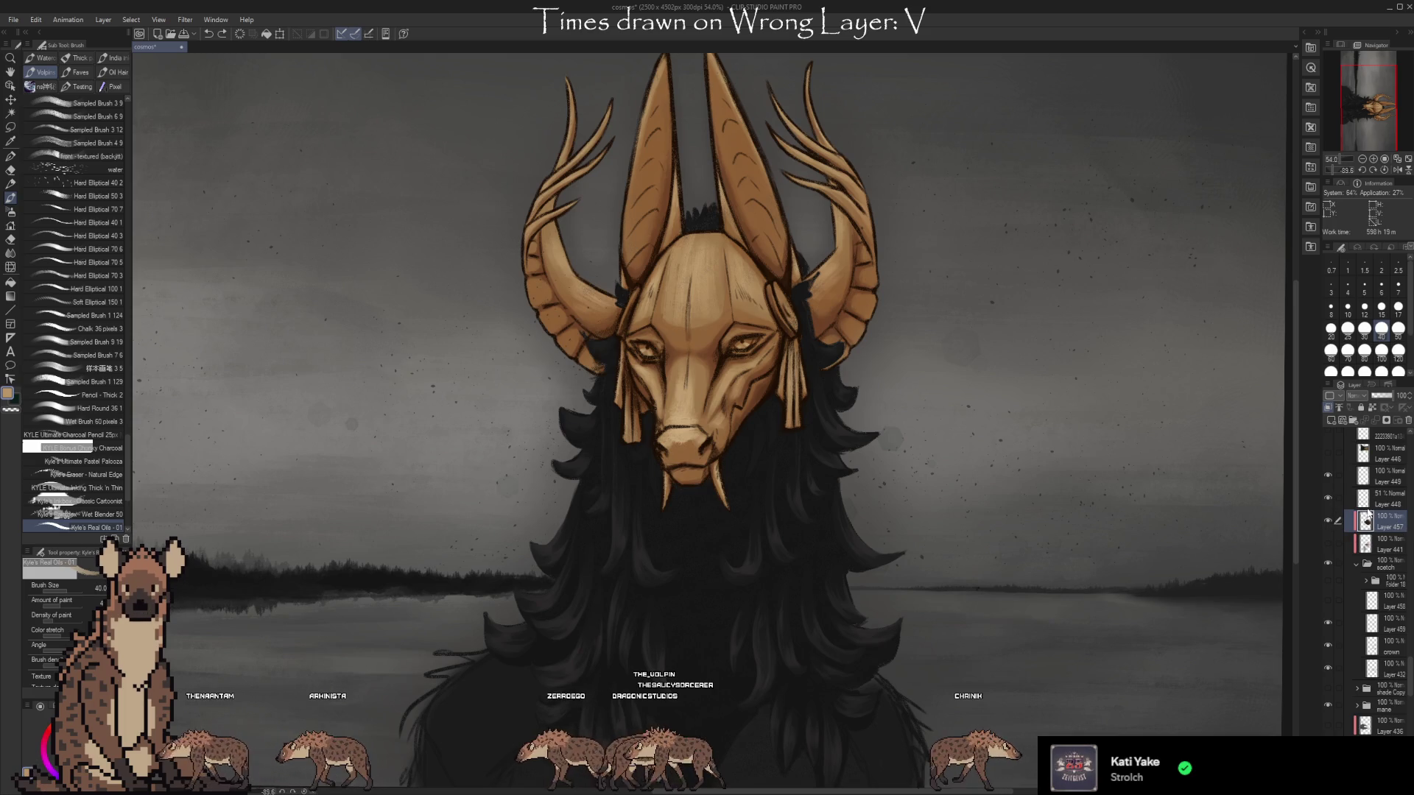
{"action": "left_click", "coordinate": [1328, 520]}
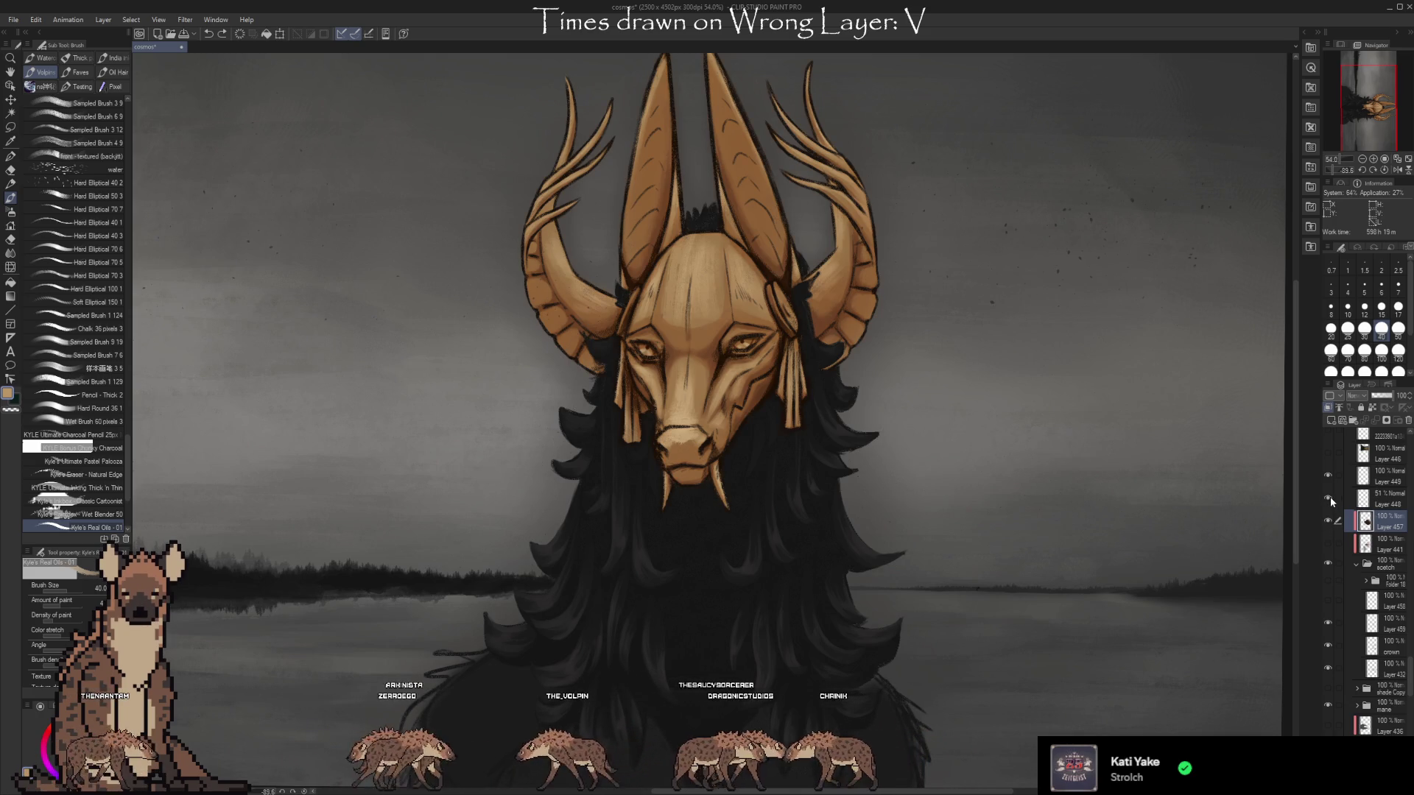
{"action": "left_click", "coordinate": [1331, 420]}
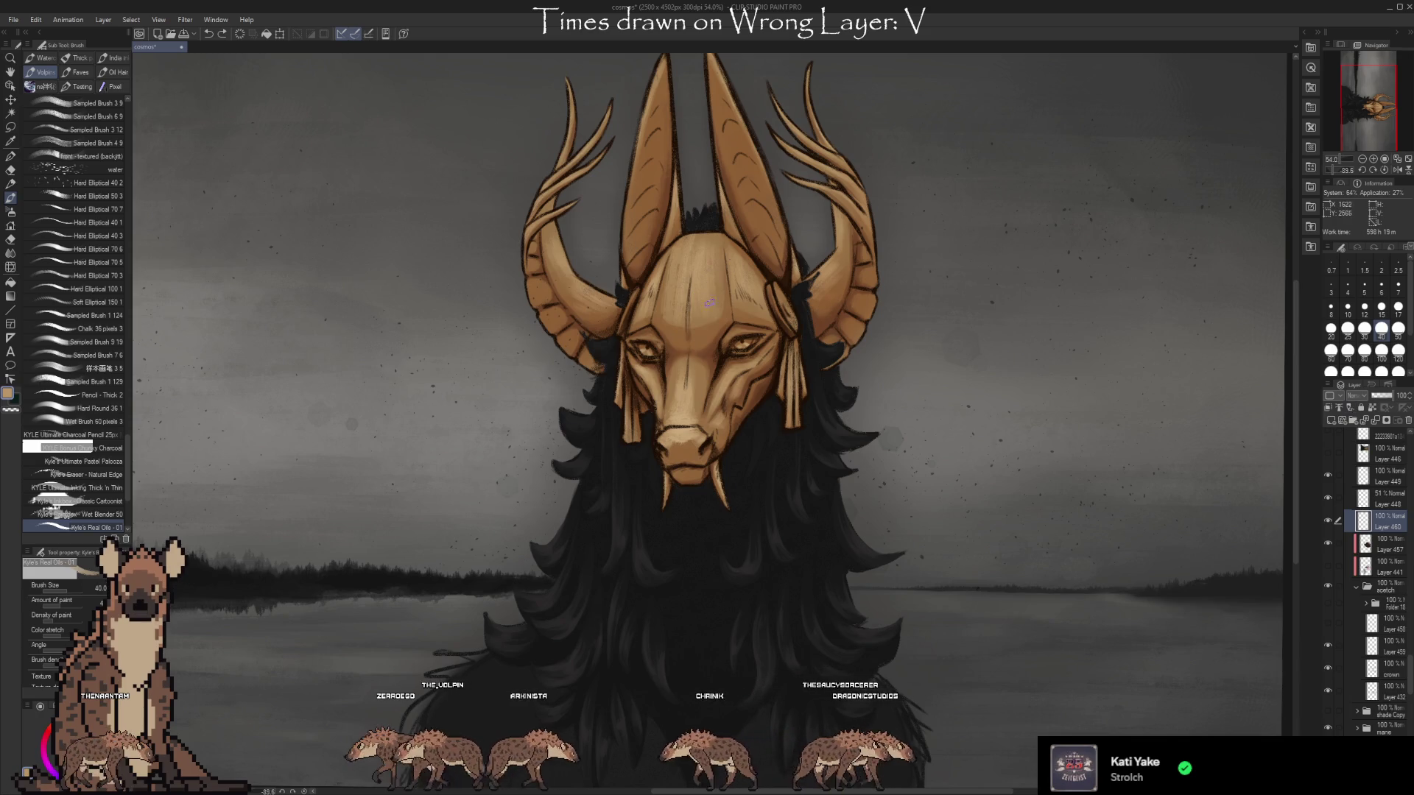
{"action": "key", "text": "i"}
{"action": "key", "text": "b"}
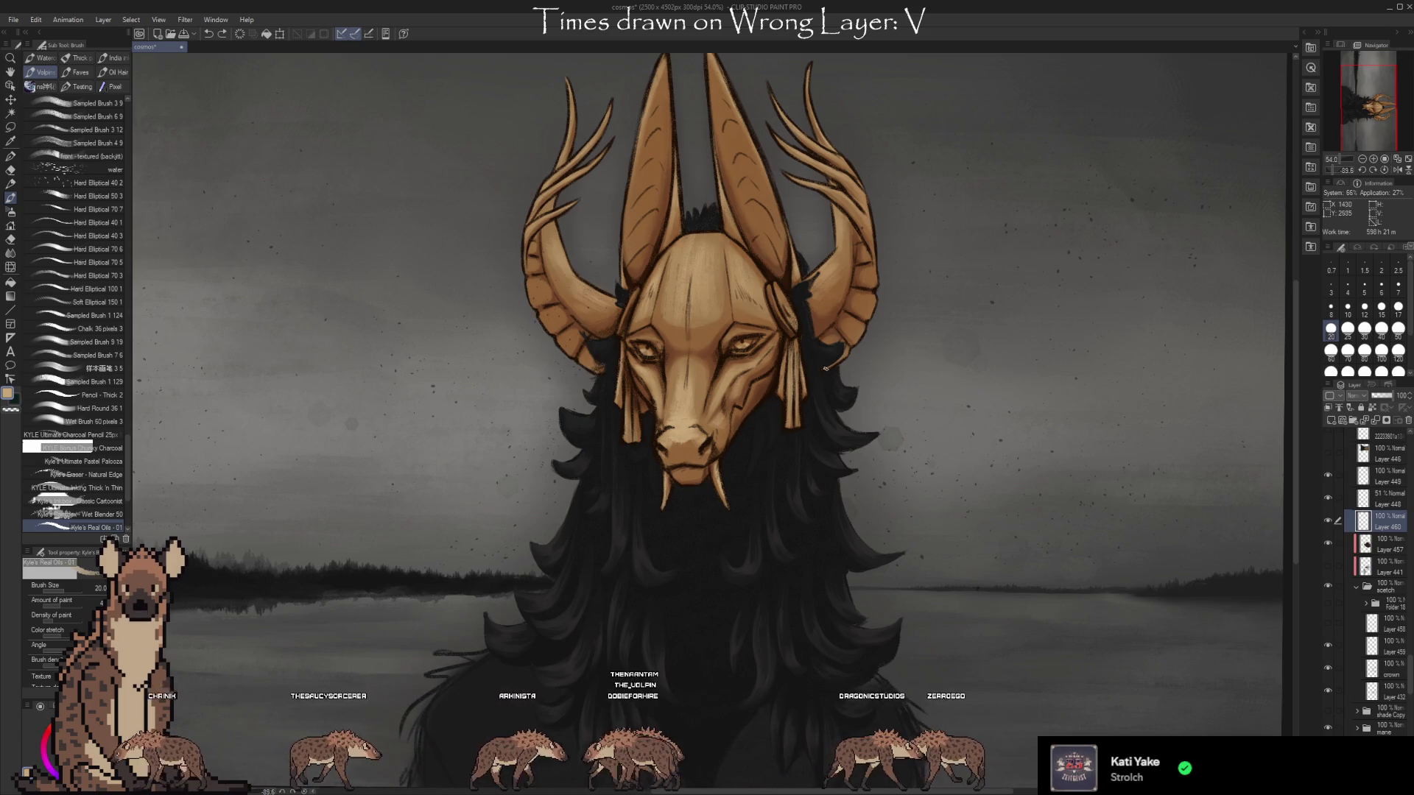
Sample a darker brown from the ear tip and enlarge the oil brush to size 30.
{"action": "scroll", "coordinate": [958, 397], "scroll_direction": "up", "scroll_amount": 2}
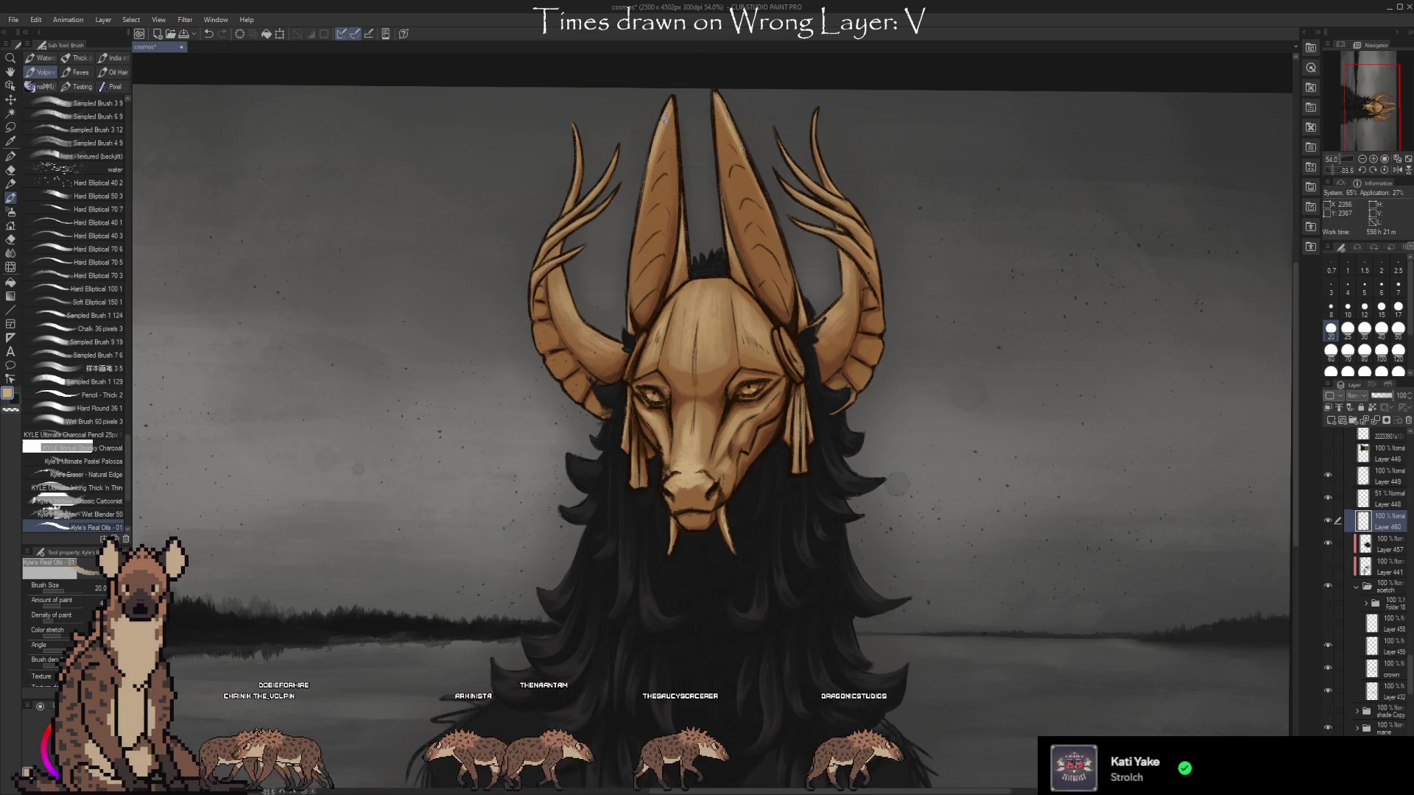
{"action": "left_click_drag", "start_coordinate": [1015, 326], "coordinate": [997, 360]}
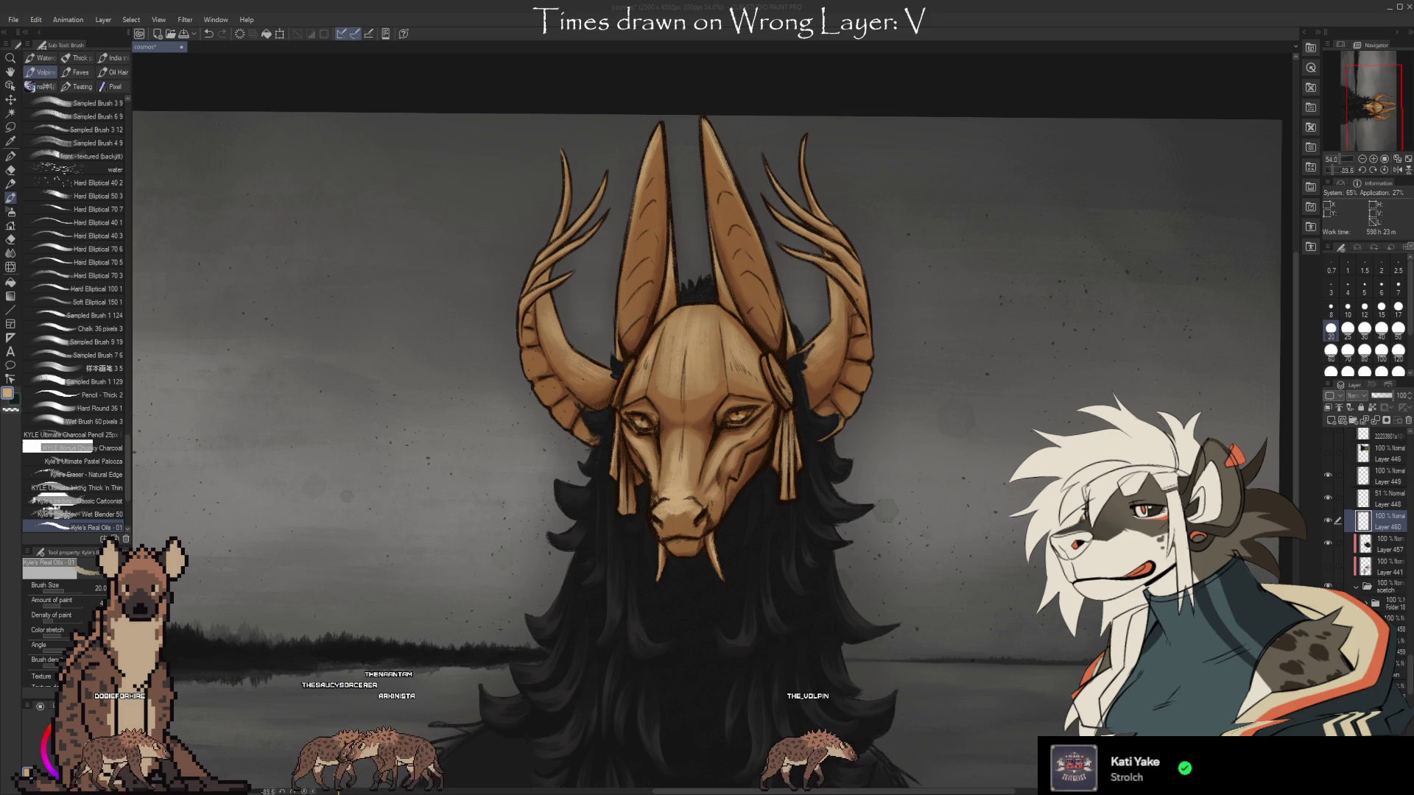
{"action": "left_click", "coordinate": [819, 215]}
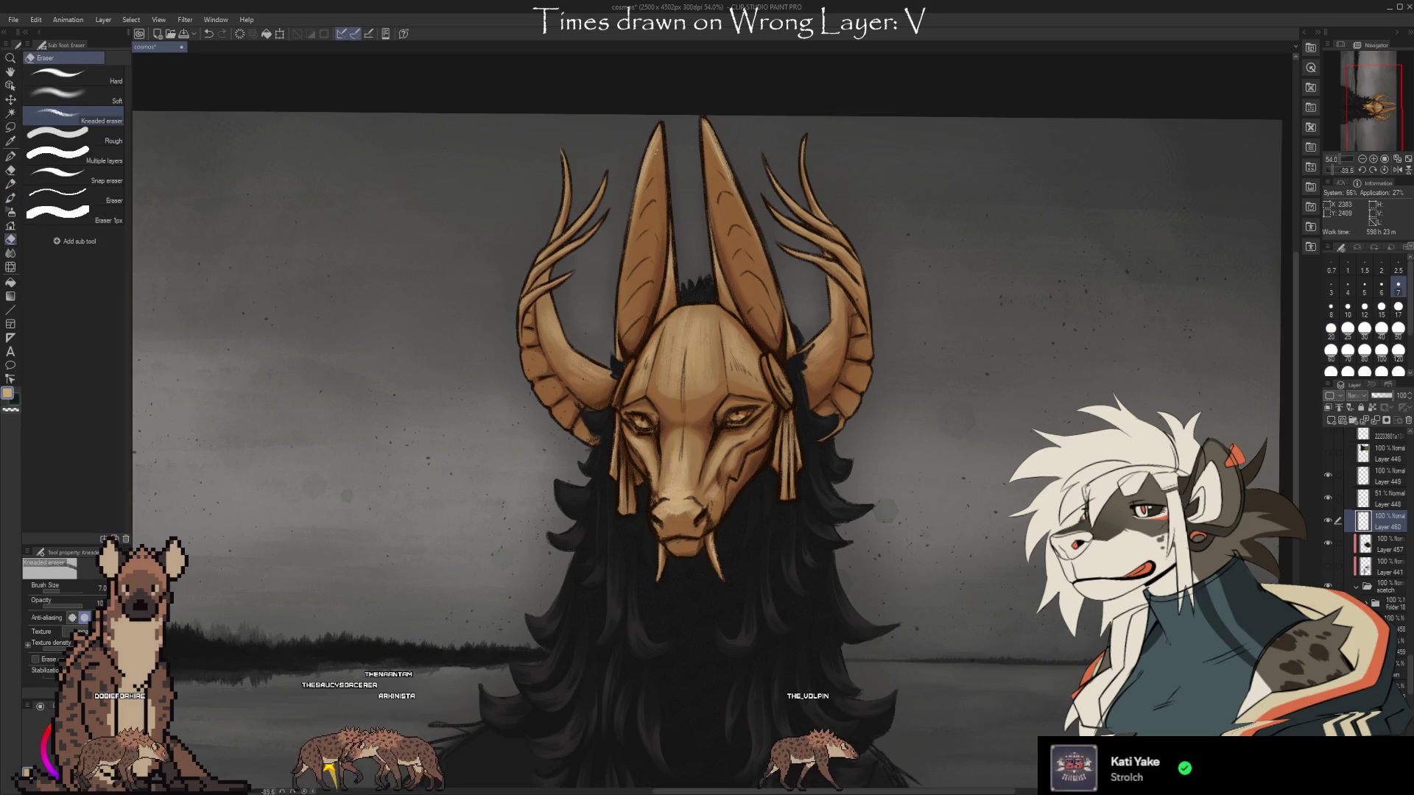
{"action": "left_click", "coordinate": [657, 154], "text": "alt"}
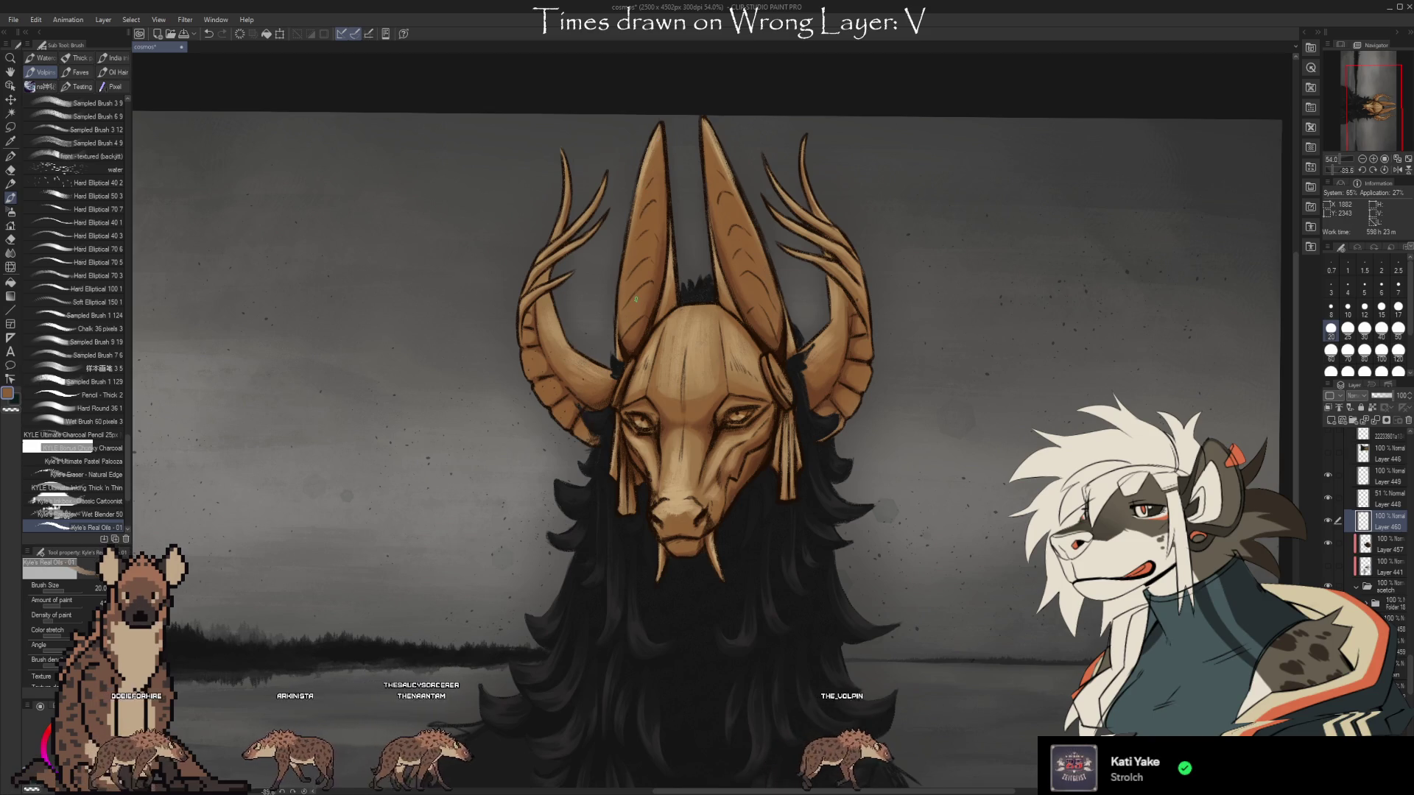
{"action": "key", "text": "bracketright"}
{"action": "key", "text": "bracketright"}
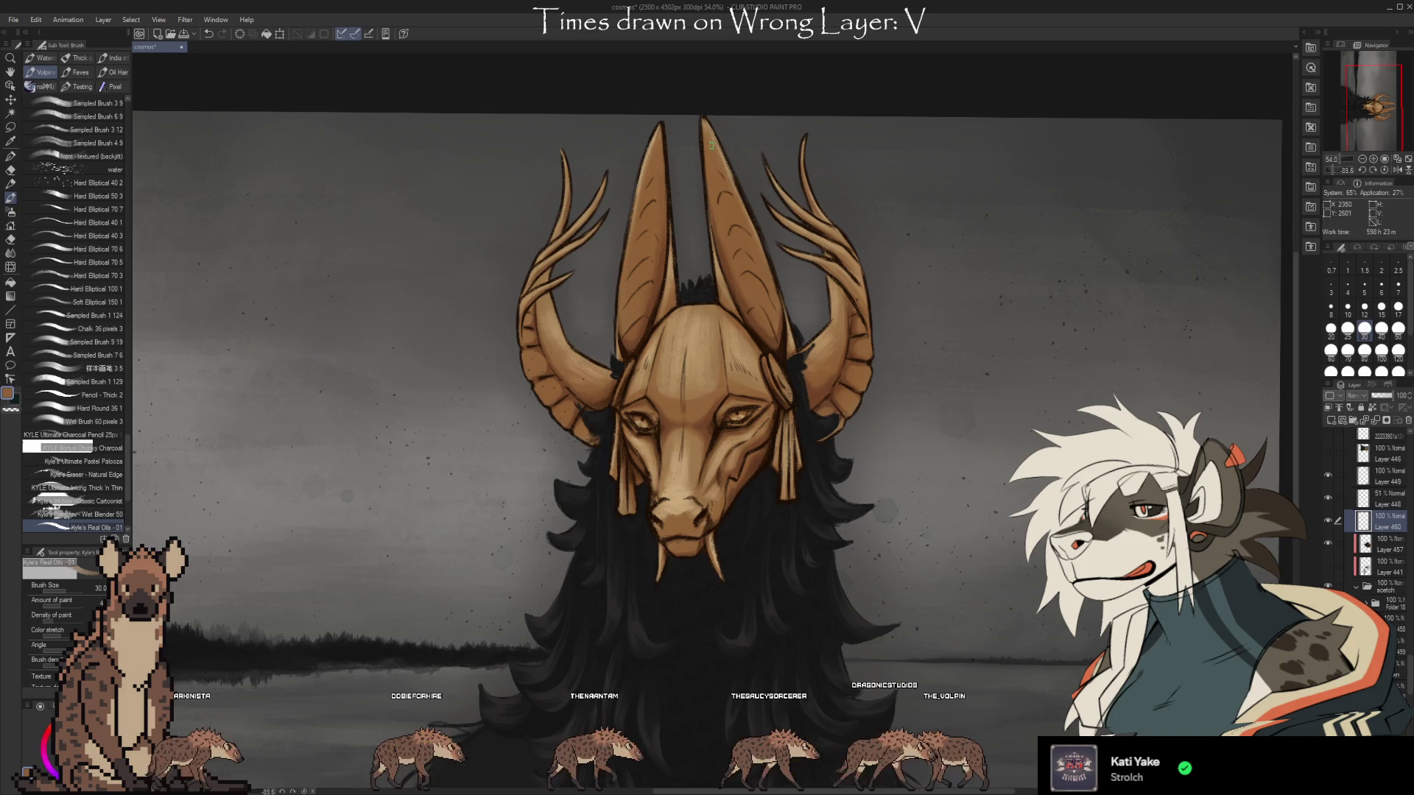
Sample a lighter tan from the mask, paint and erase on the ears, then pan up to show more mane.
{"action": "key", "text": "i"}
{"action": "left_click", "coordinate": [652, 148], "text": "alt"}
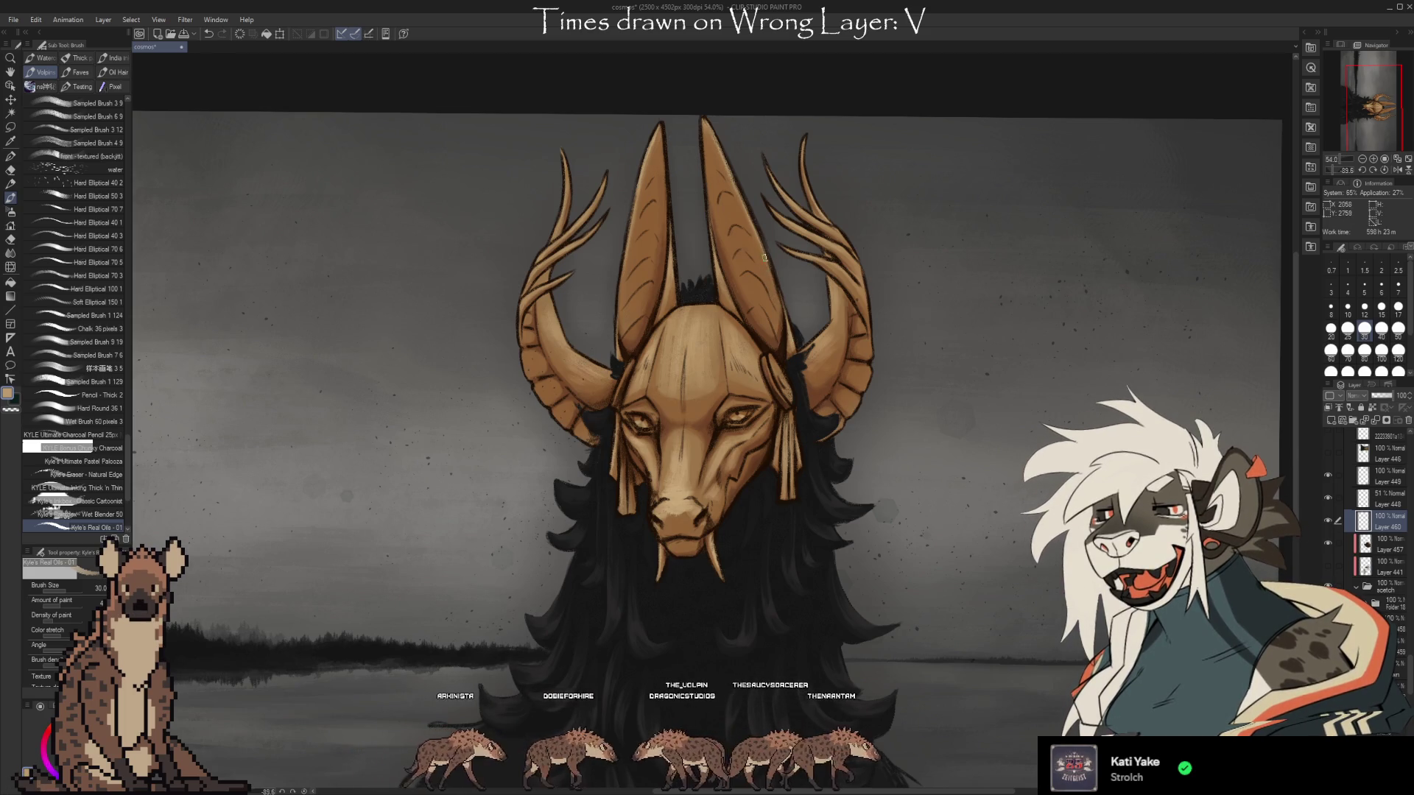
{"action": "key", "text": "e"}
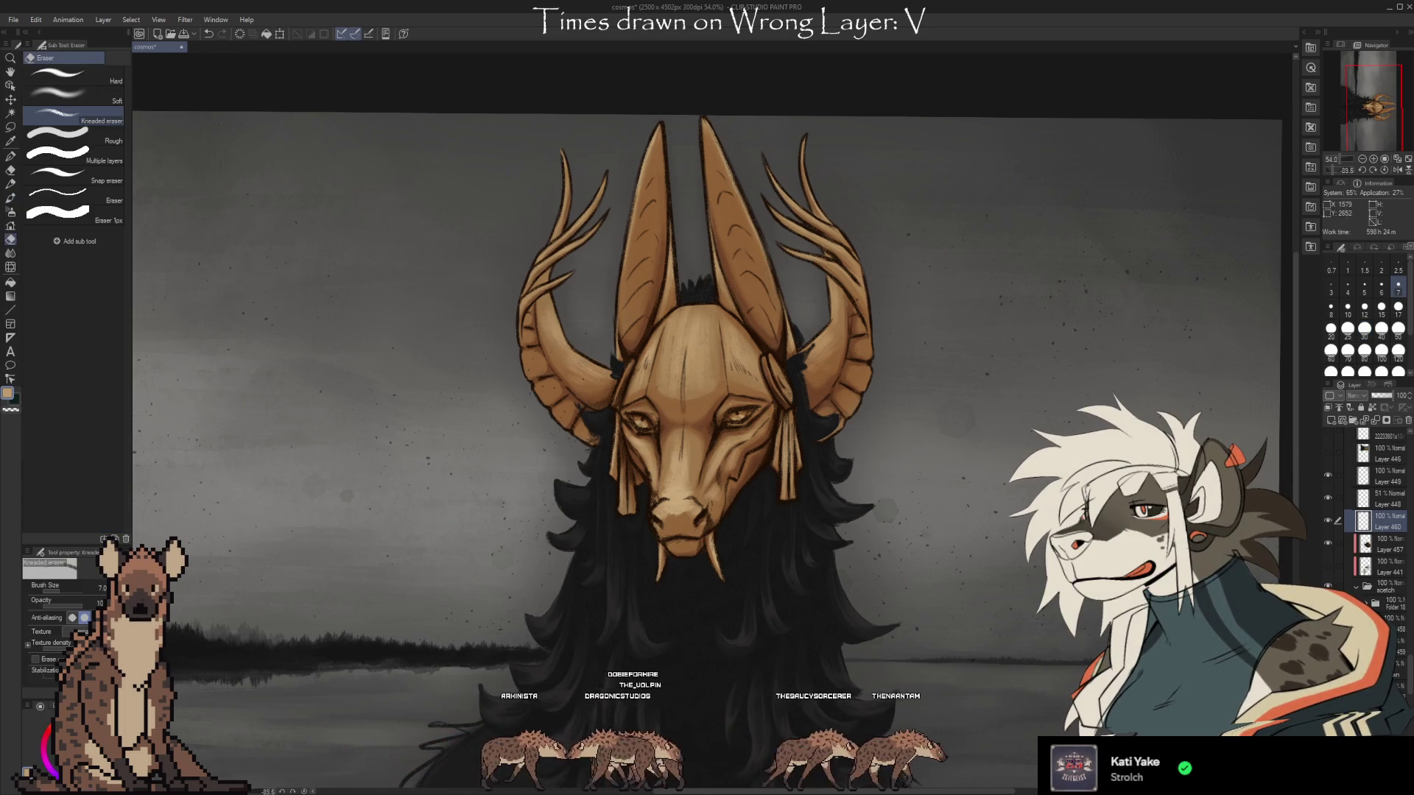
{"action": "key", "text": "b"}
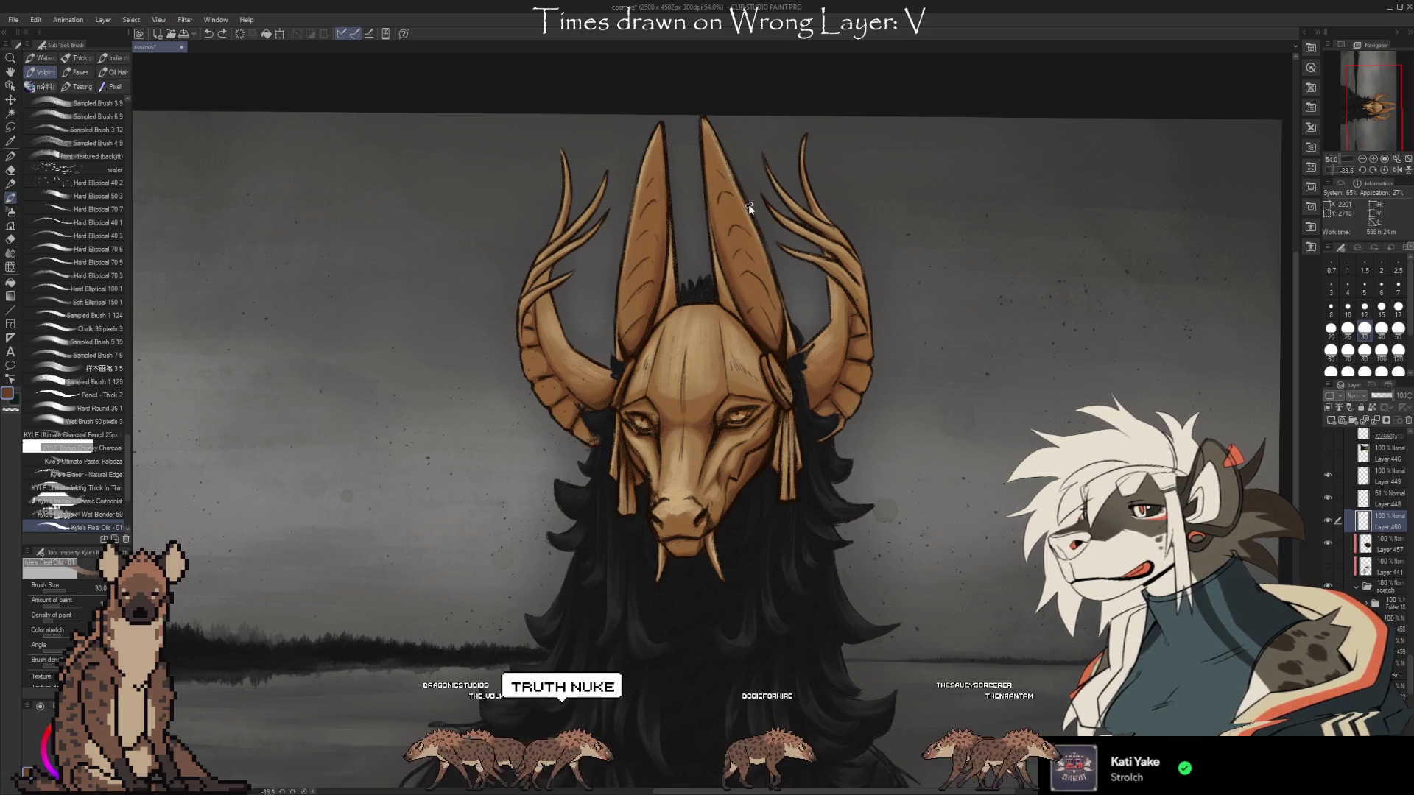
{"action": "left_click", "coordinate": [653, 299], "text": "alt"}
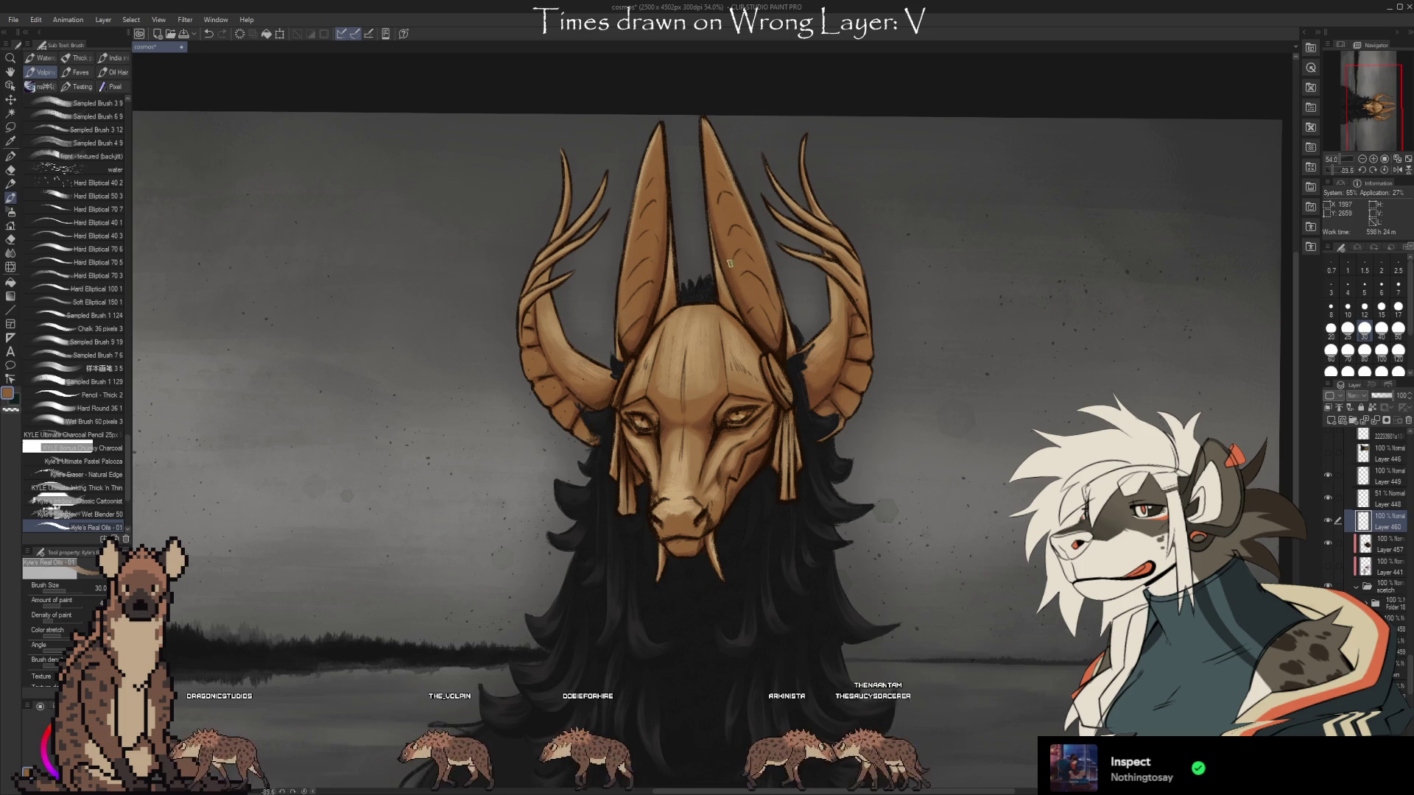
{"action": "left_click_drag", "start_coordinate": [1035, 694], "coordinate": [1044, 614]}
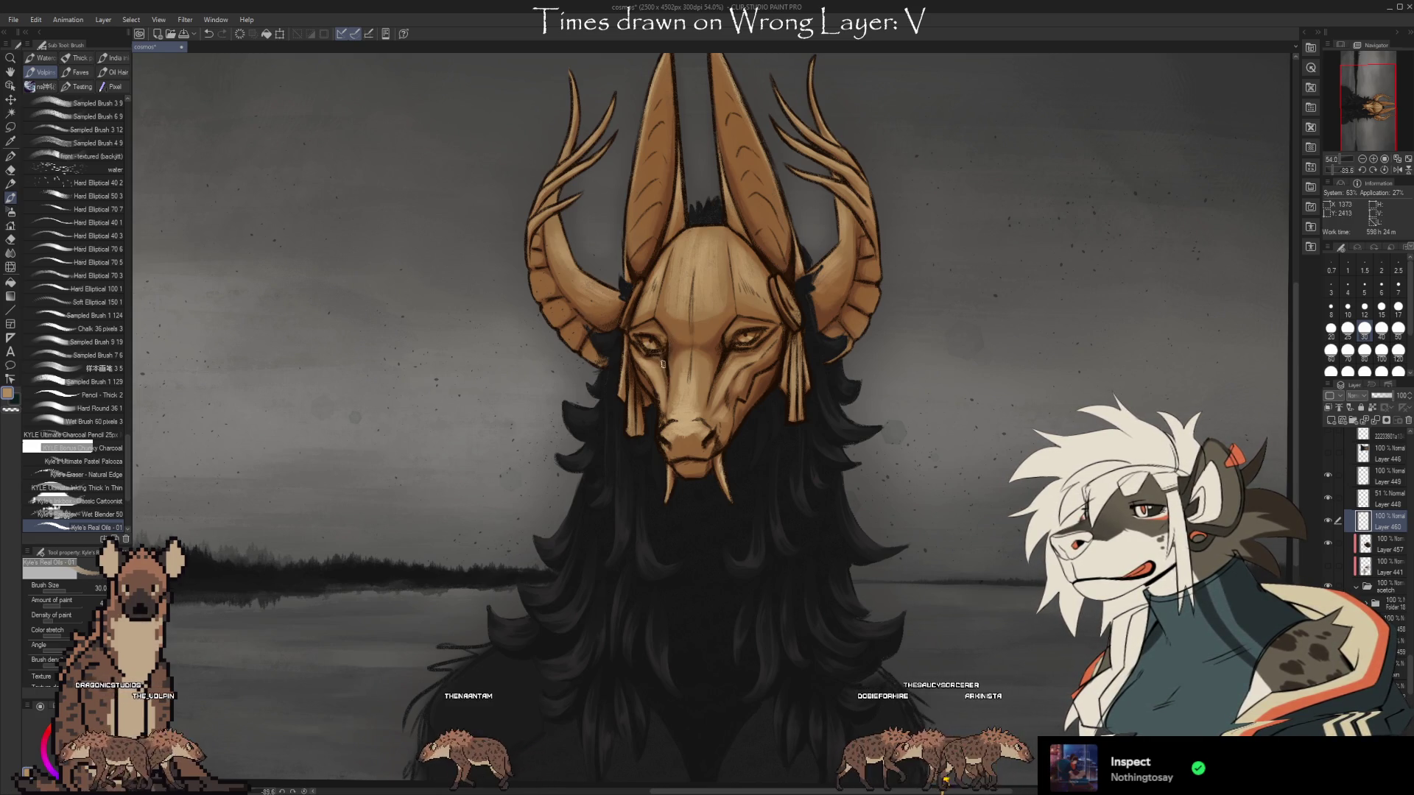
Sample a darker brown from the mask and zoom in on it.
{"action": "left_click", "coordinate": [751, 296], "text": "alt"}
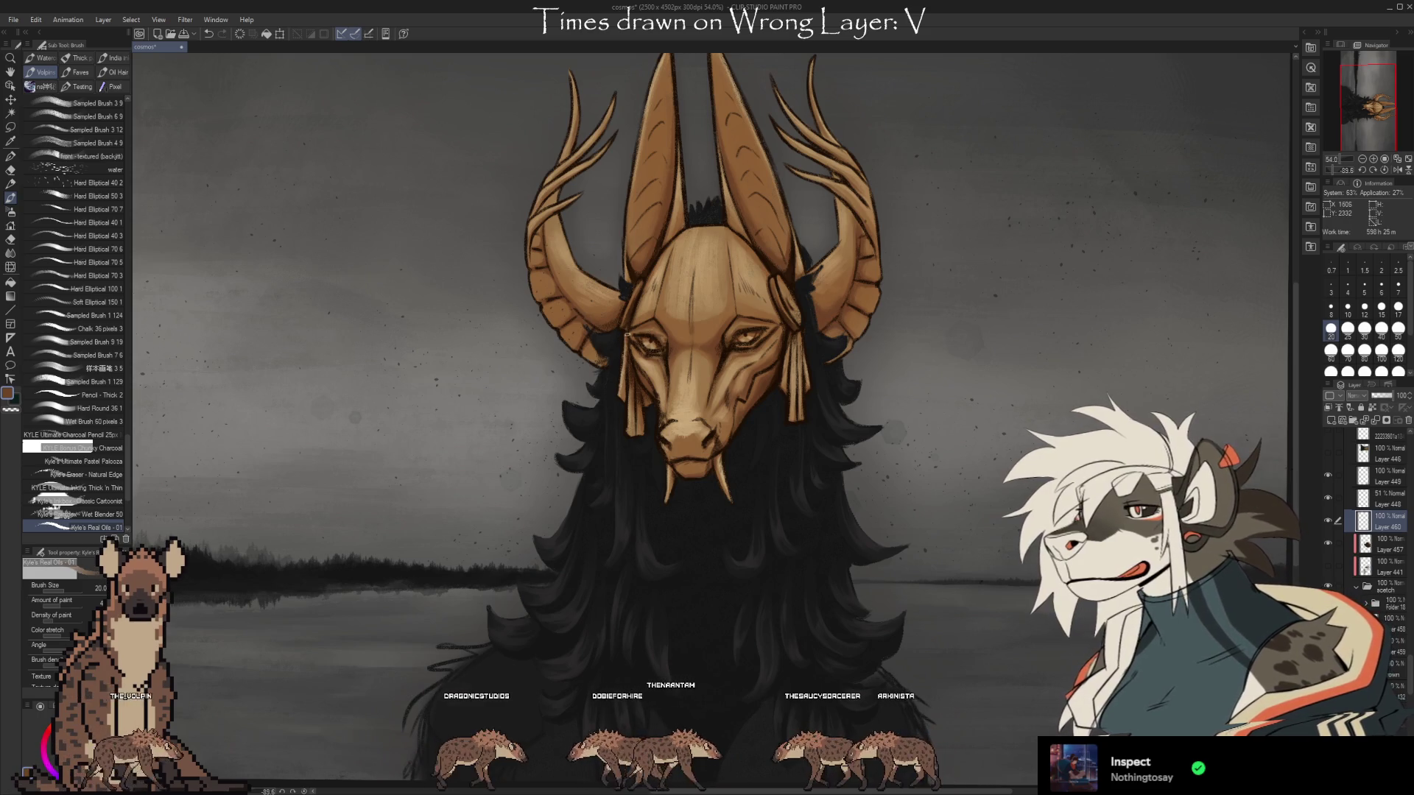
{"action": "scroll", "coordinate": [754, 297], "scroll_direction": "up", "scroll_amount": 2}
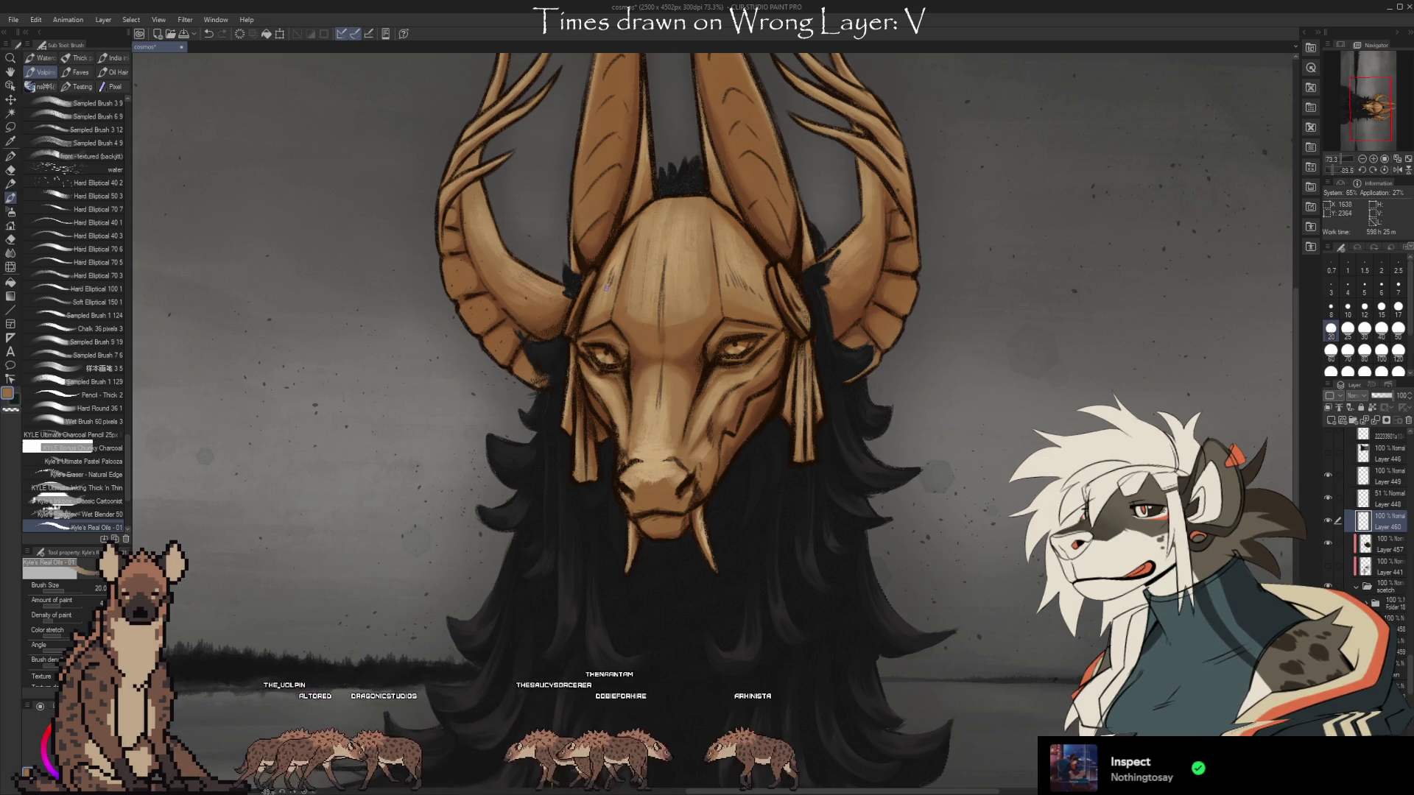
Alternate between eraser and eyedropper, then return to the oil brush with light tan from the mask's face.
{"action": "key", "text": "e"}
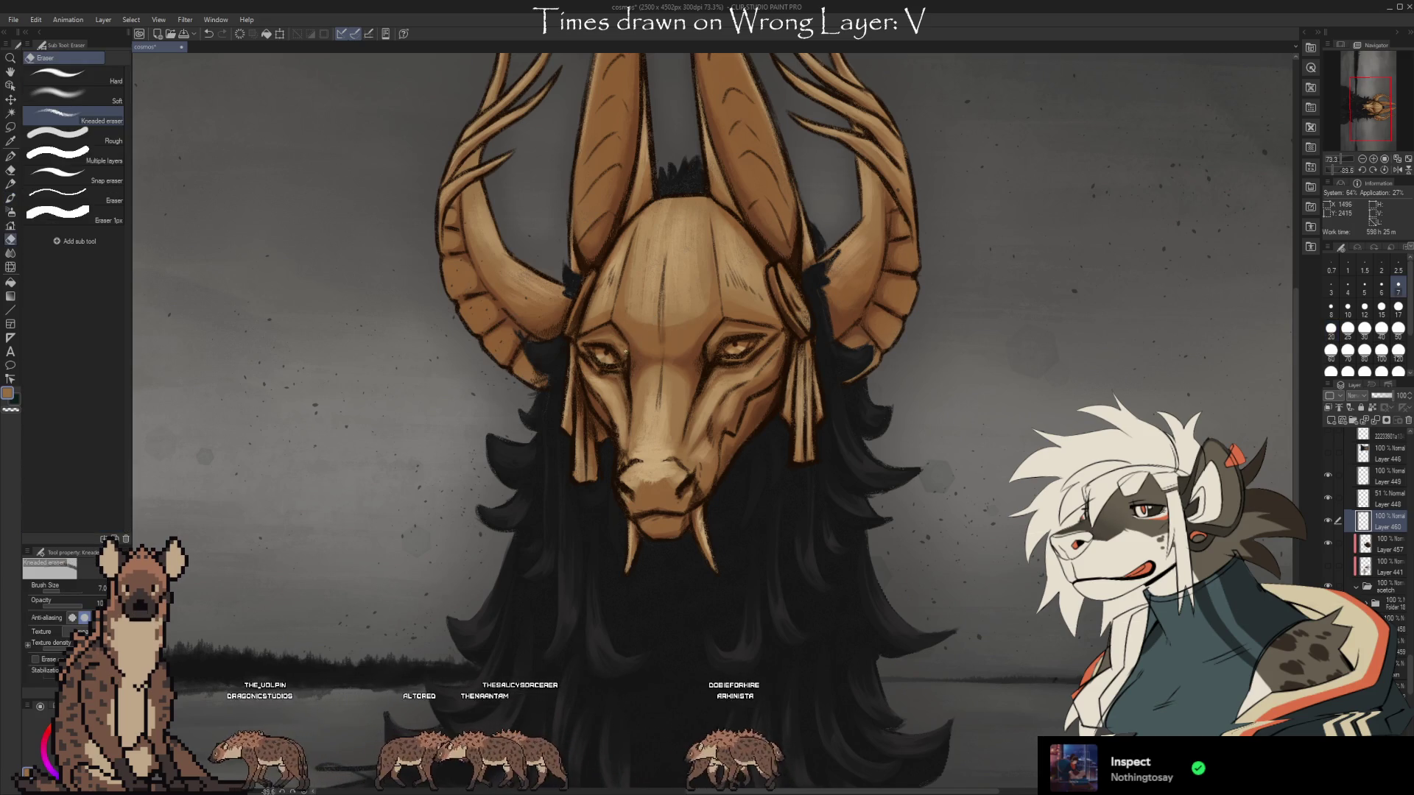
{"action": "key", "text": "i"}
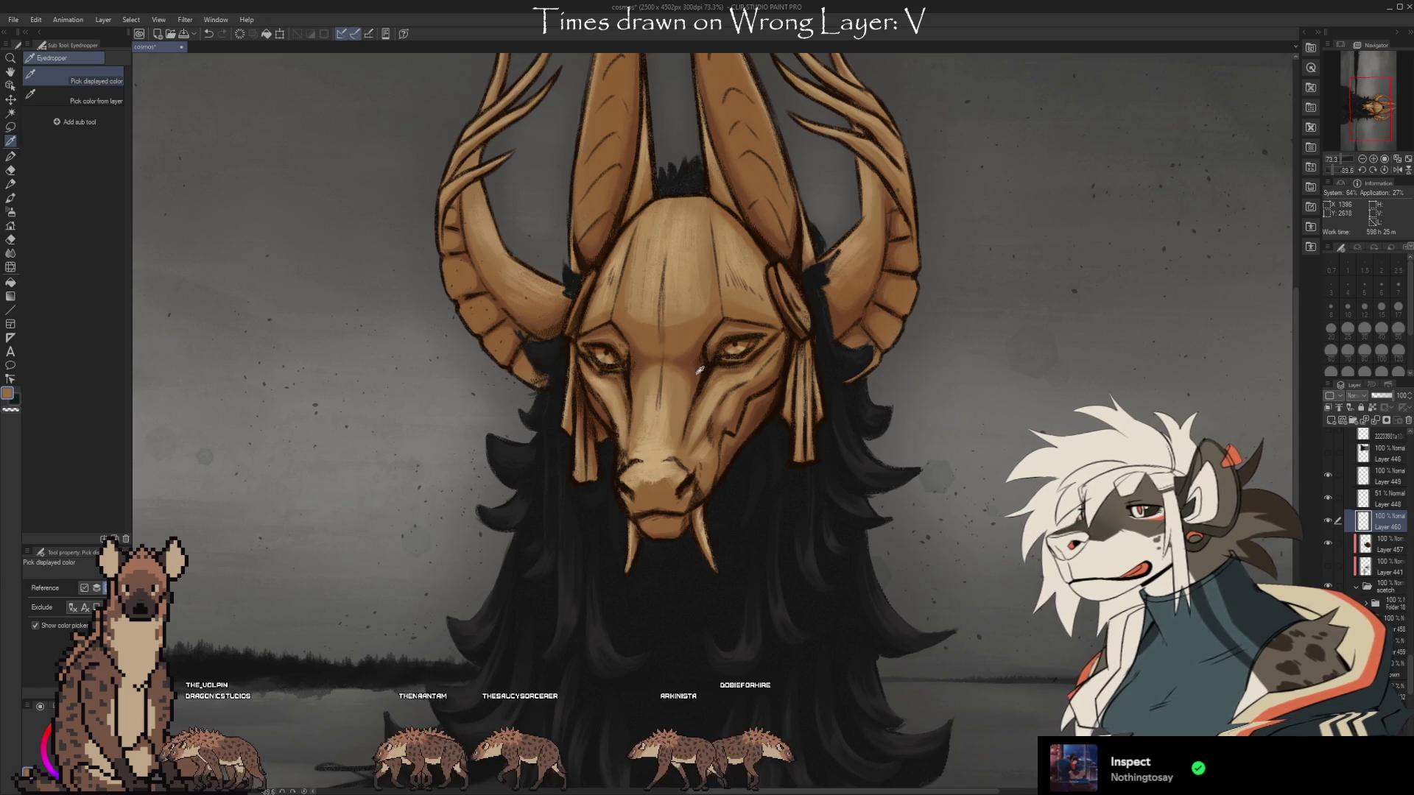
{"action": "left_click", "coordinate": [1395, 675]}
{"action": "key", "text": "e"}
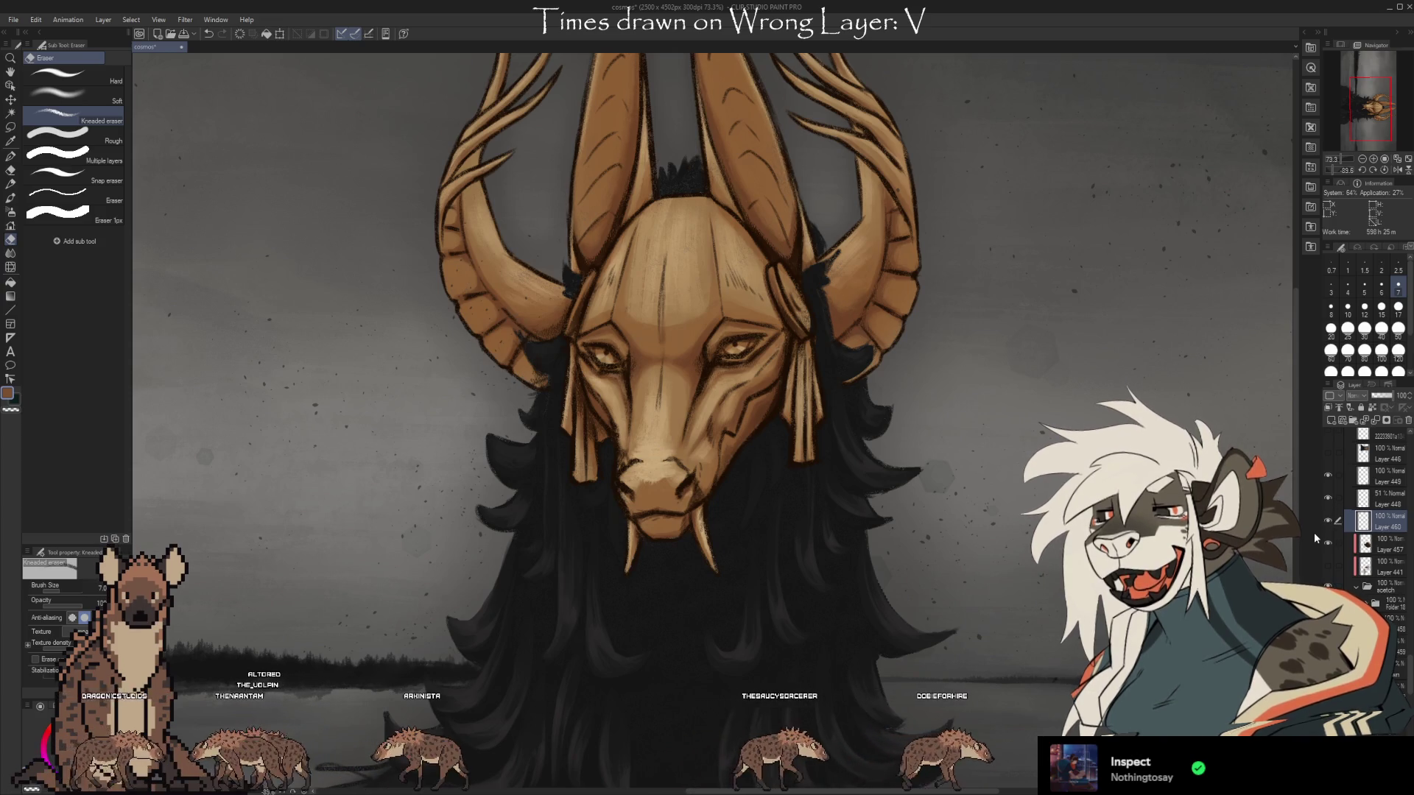
{"action": "key", "text": "i"}
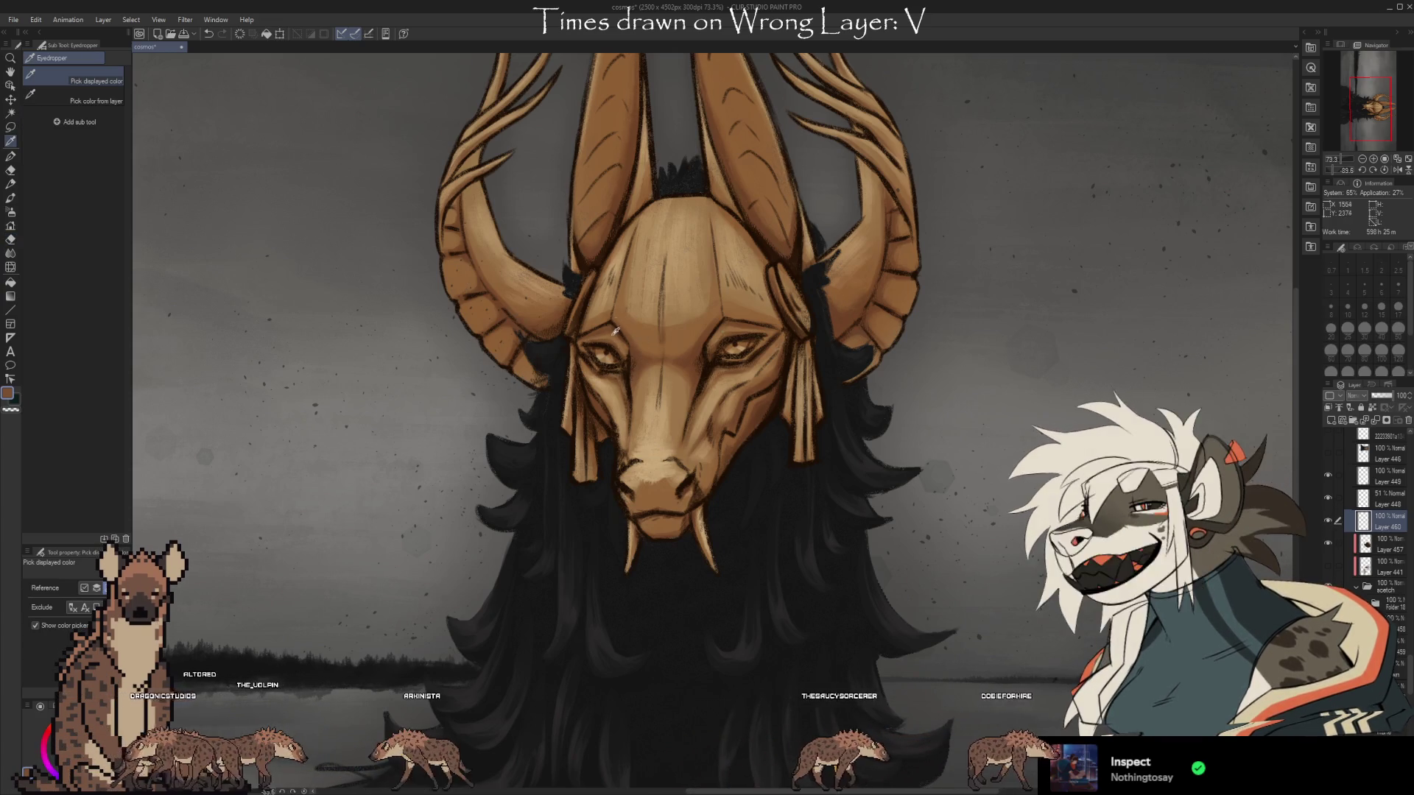
{"action": "key", "text": "b"}
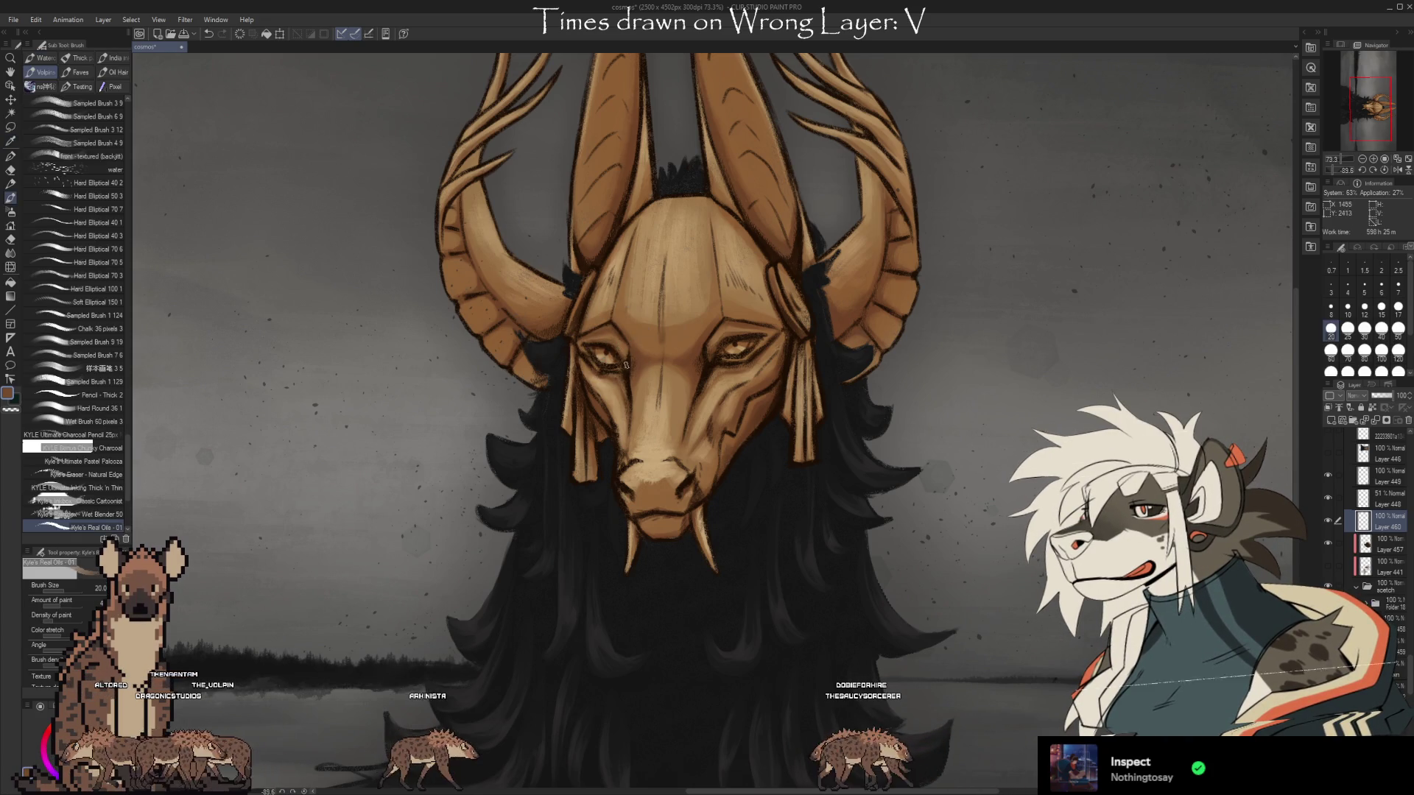
{"action": "left_click", "coordinate": [645, 285], "text": "alt"}
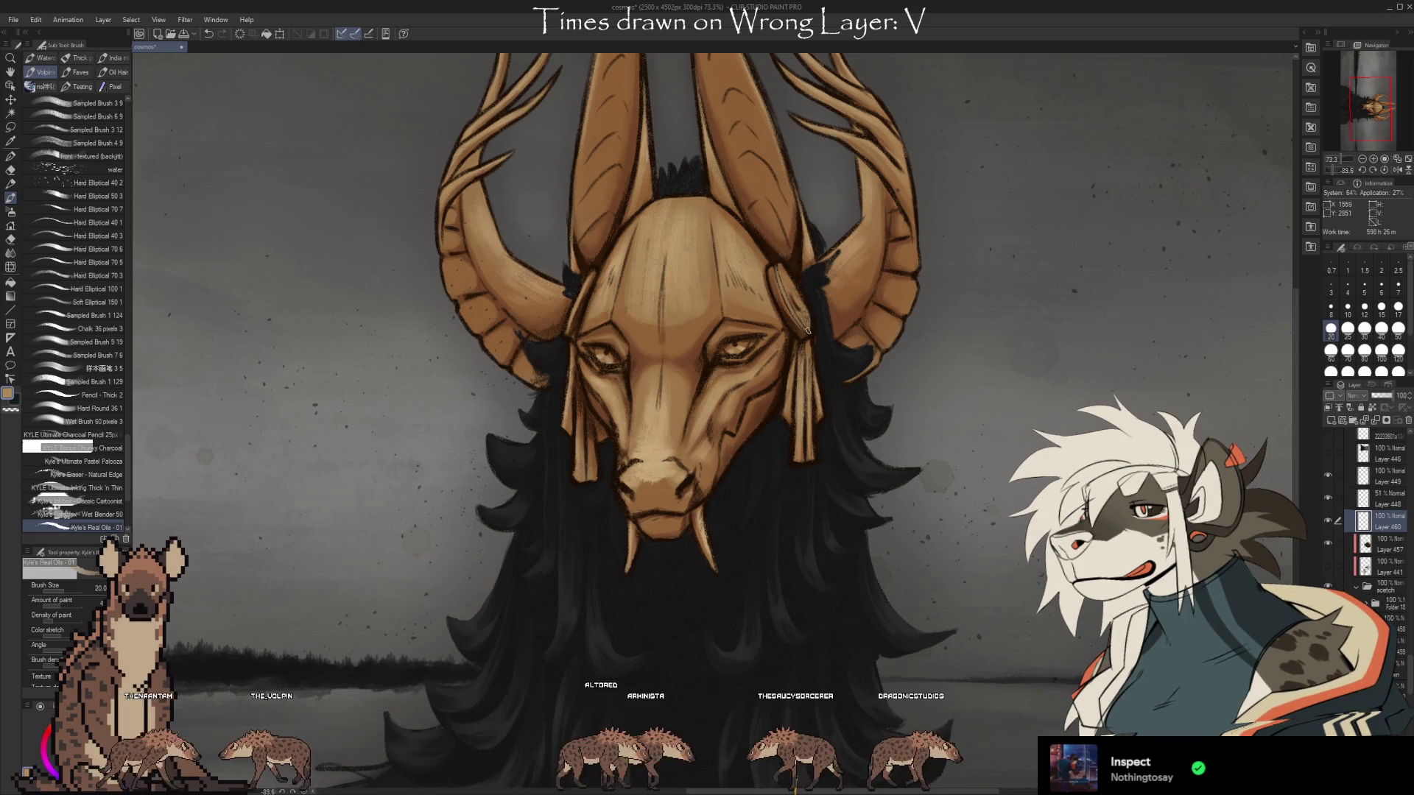
Sample the dark mane colour, then tan and a lighter tan from the mask's face.
{"action": "key", "text": "i"}
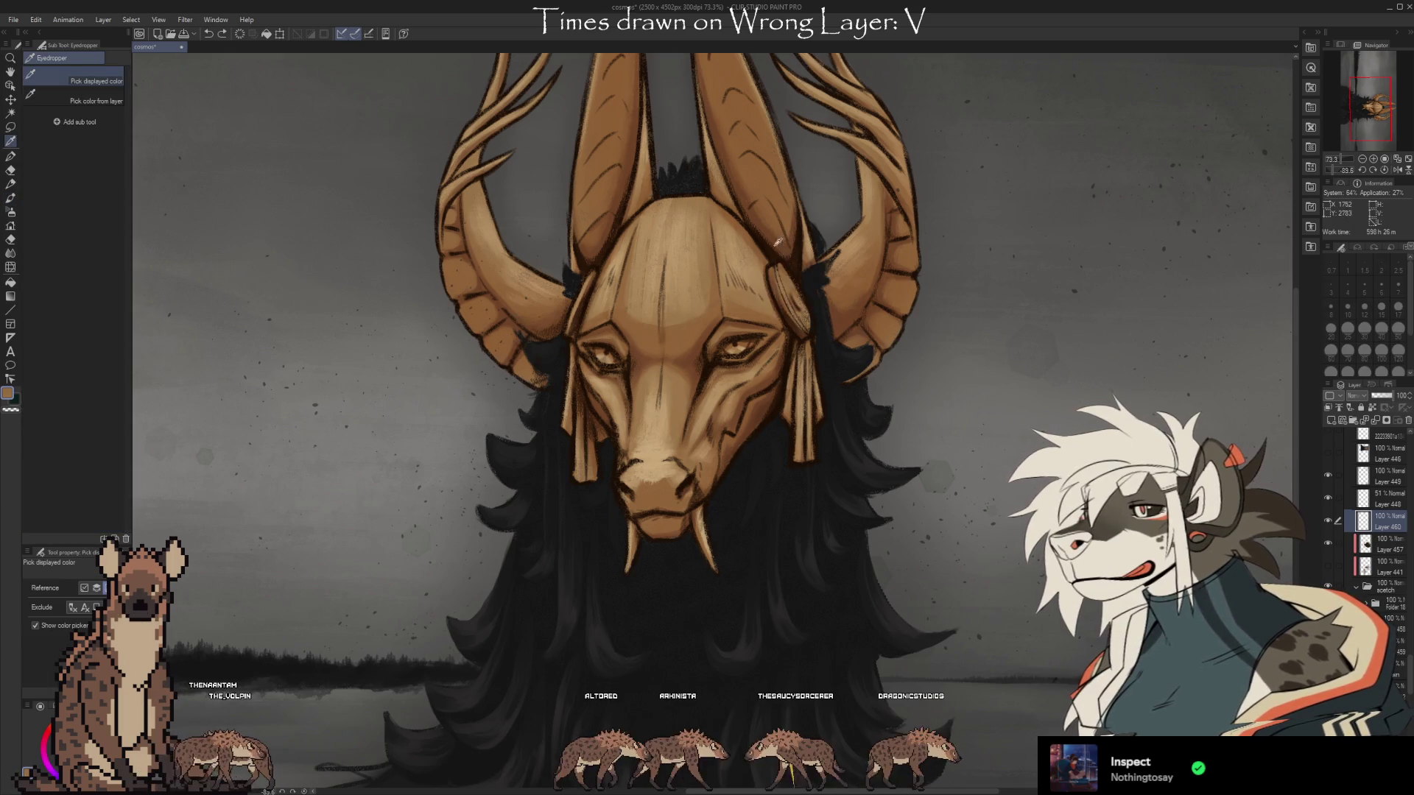
{"action": "key", "text": "b"}
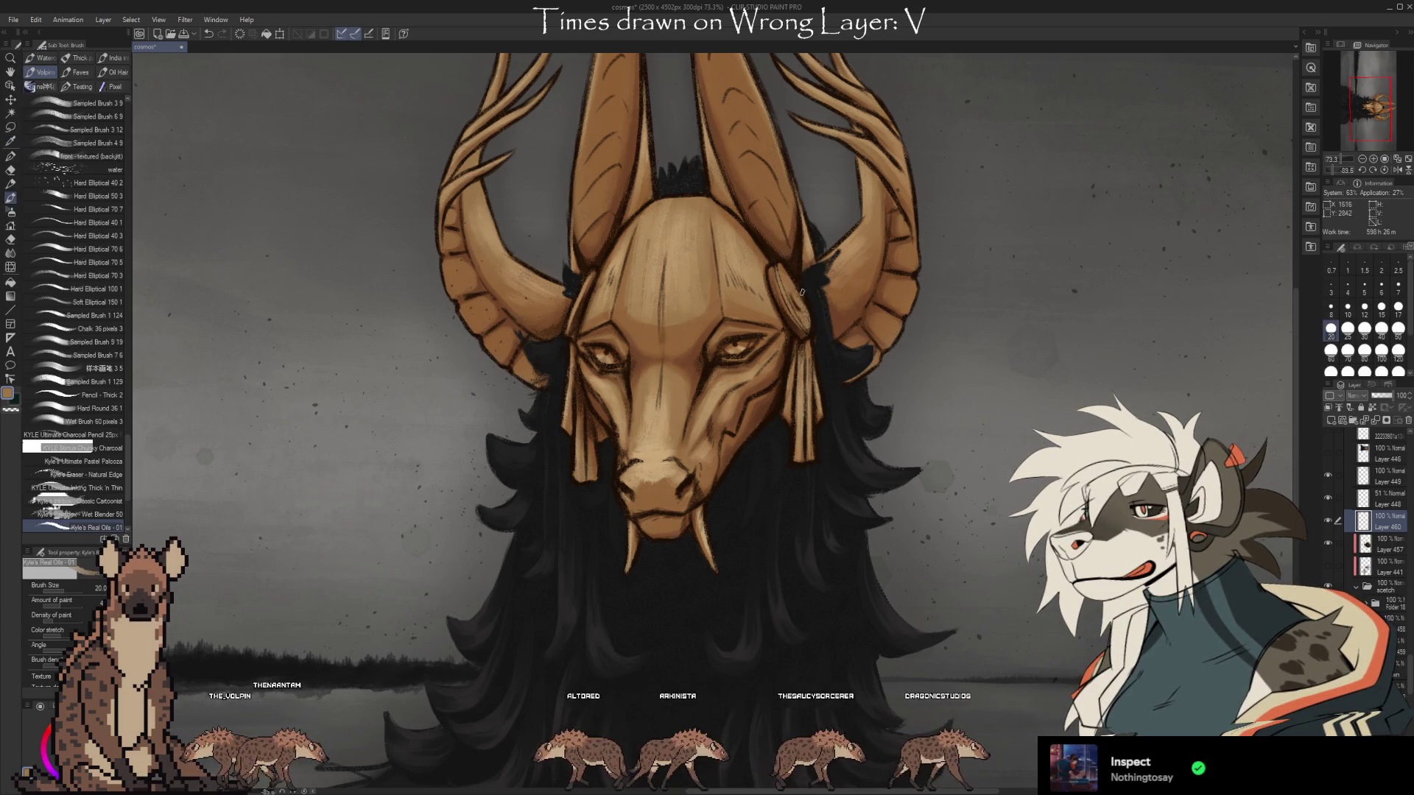
{"action": "left_click", "coordinate": [816, 318], "text": "alt"}
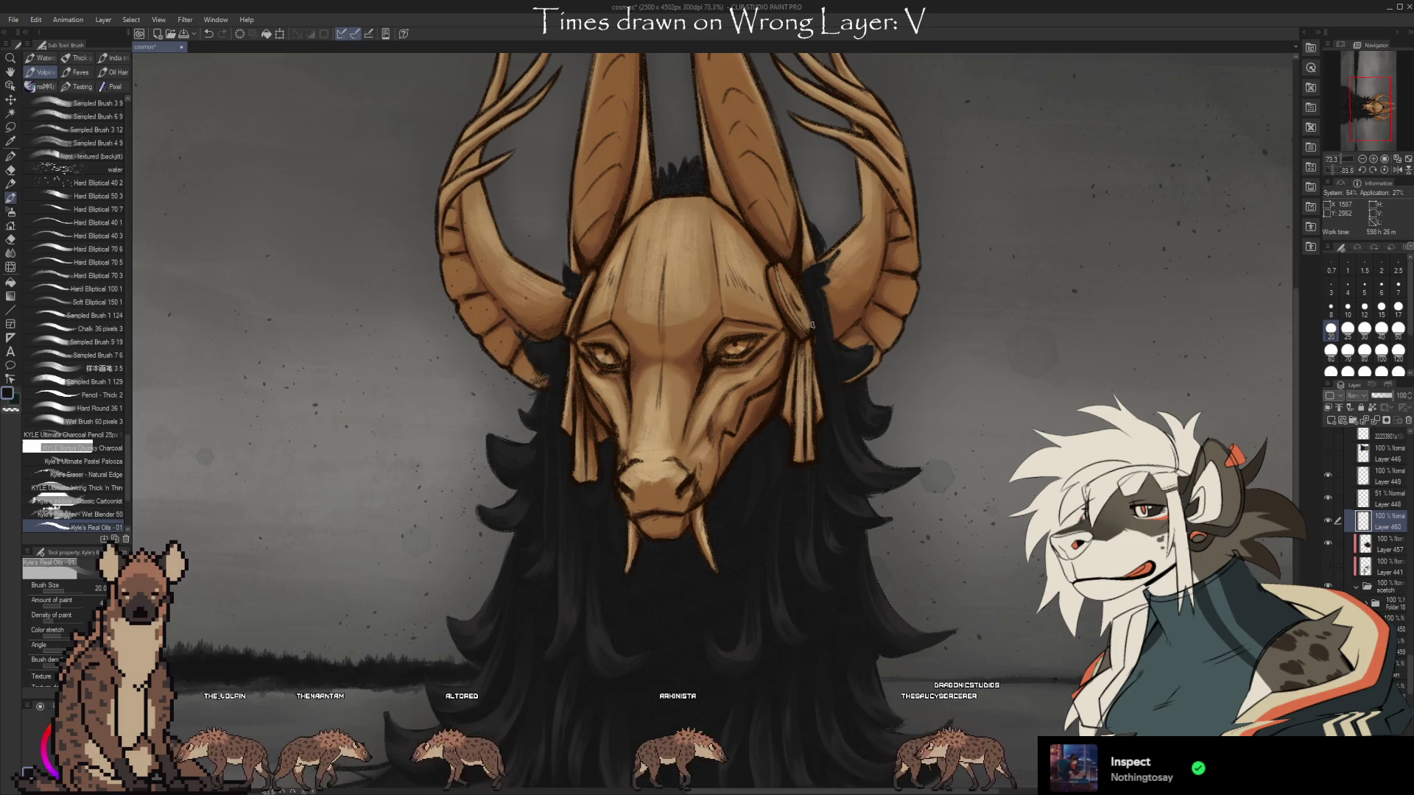
{"action": "left_click", "coordinate": [806, 305], "text": "alt"}
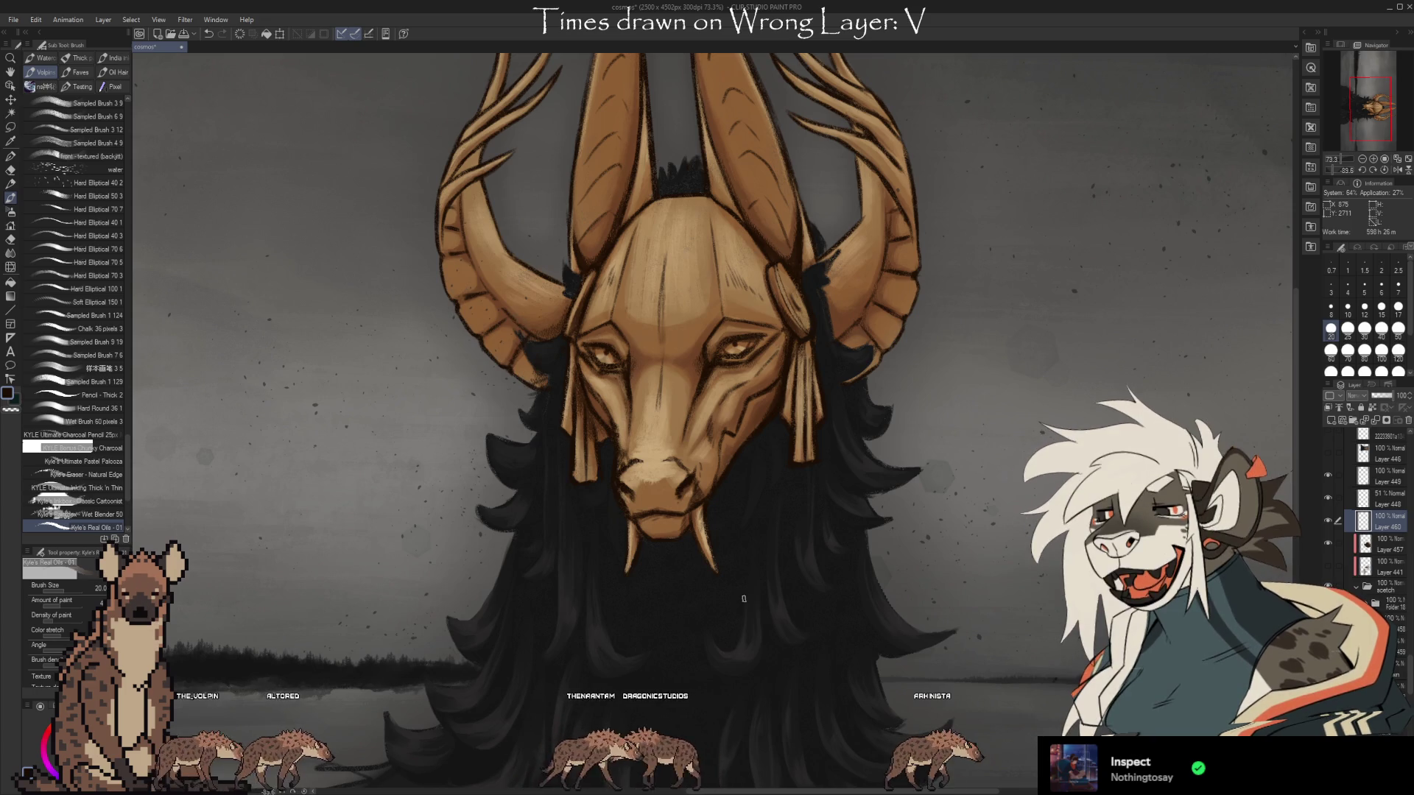
{"action": "scroll", "coordinate": [1057, 564], "scroll_direction": "down", "scroll_amount": 1}
{"action": "left_click", "coordinate": [677, 436], "text": "alt"}
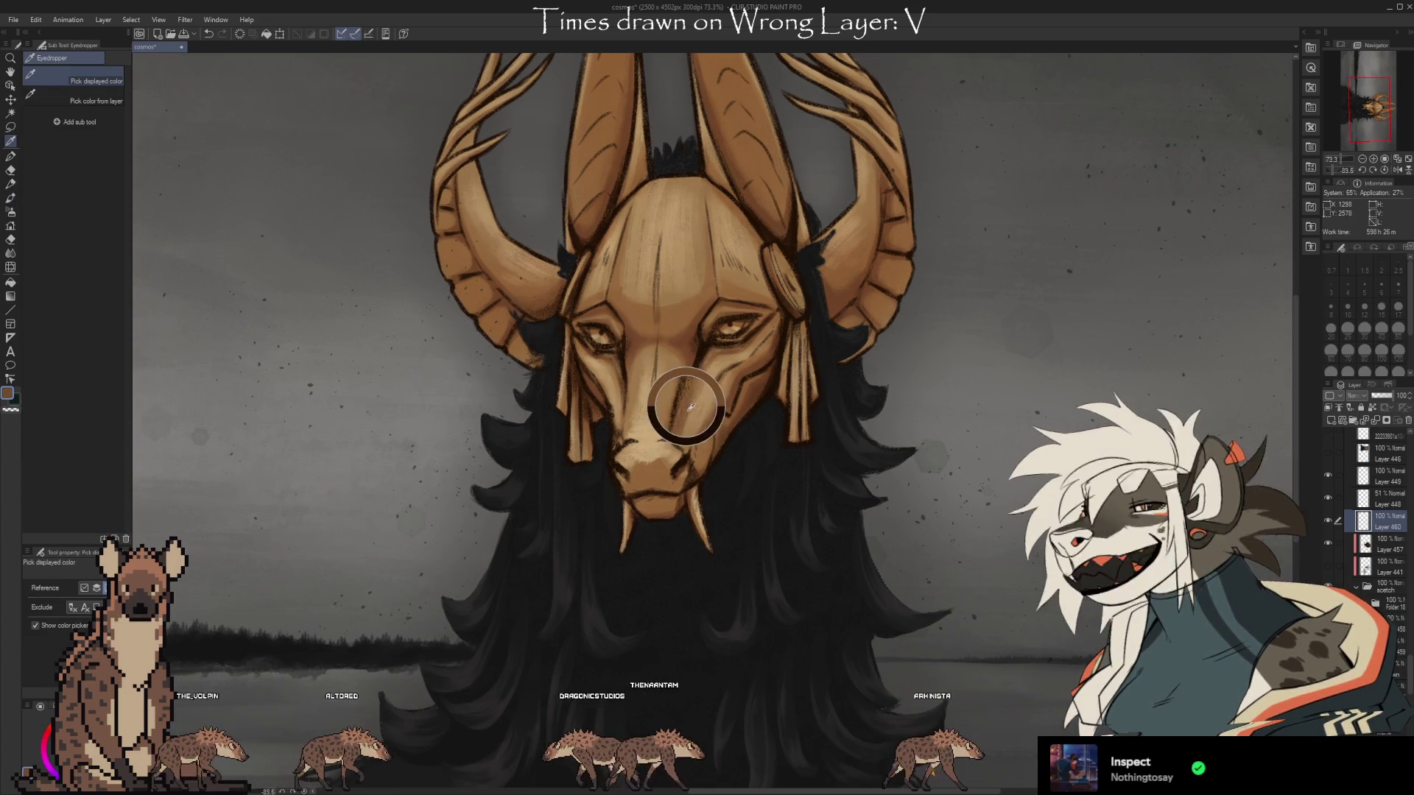
{"action": "left_click", "coordinate": [691, 398], "text": "alt"}
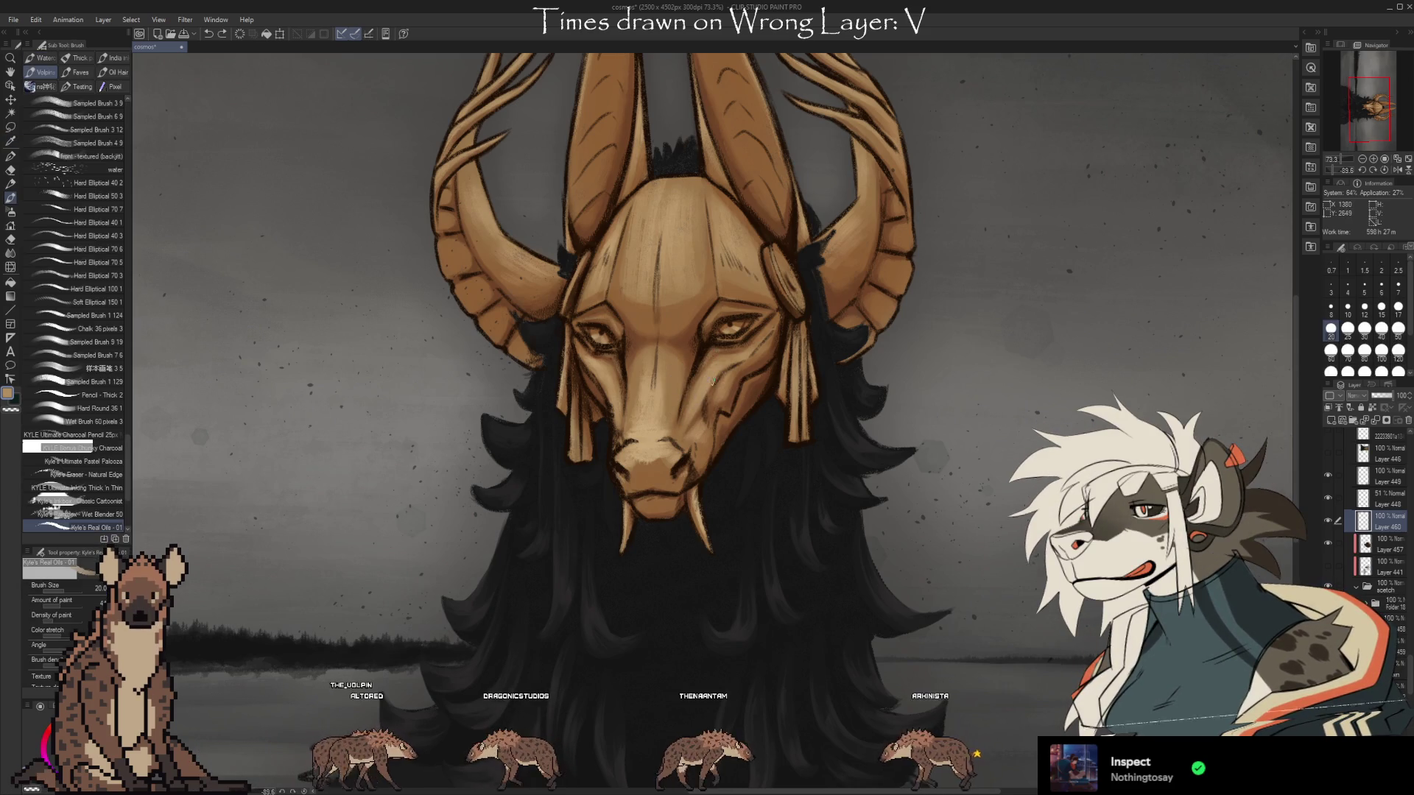
Sample a darker brown from the mask's face and continue with the oil brush.
{"action": "scroll", "coordinate": [843, 352], "scroll_direction": "up", "scroll_amount": 1}
{"action": "key", "text": "i"}
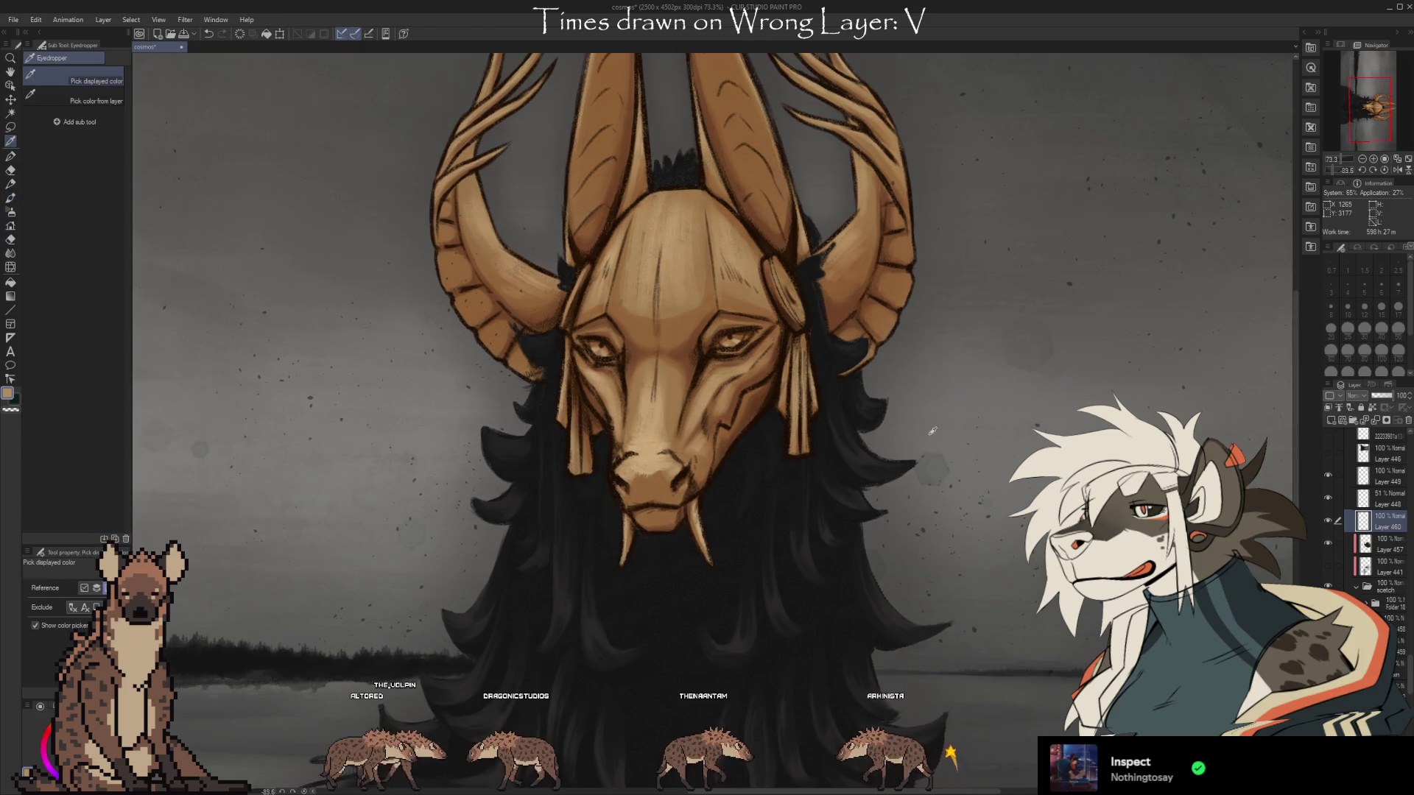
{"action": "left_click", "coordinate": [597, 370]}
{"action": "key", "text": "b"}
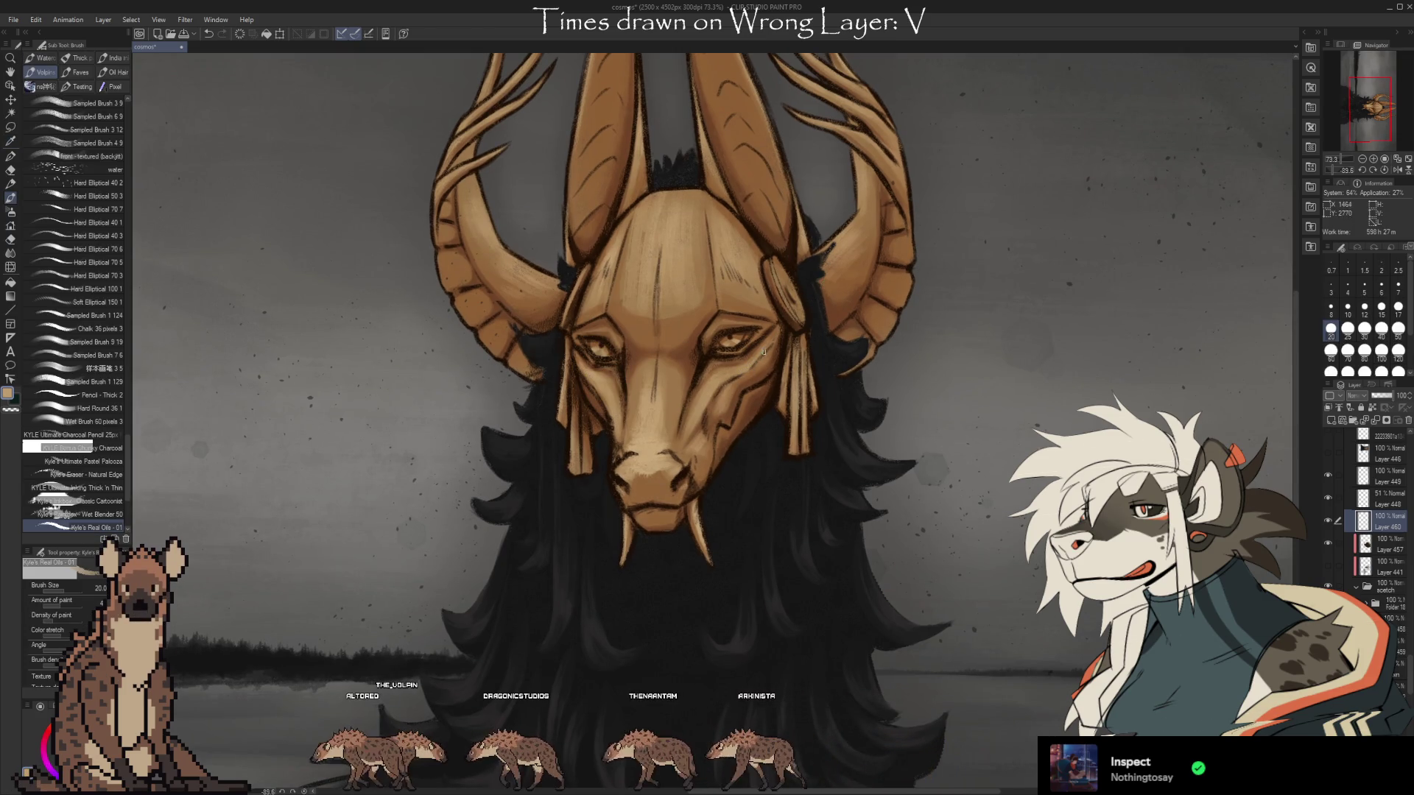
{"action": "left_click", "coordinate": [733, 366], "text": "alt"}
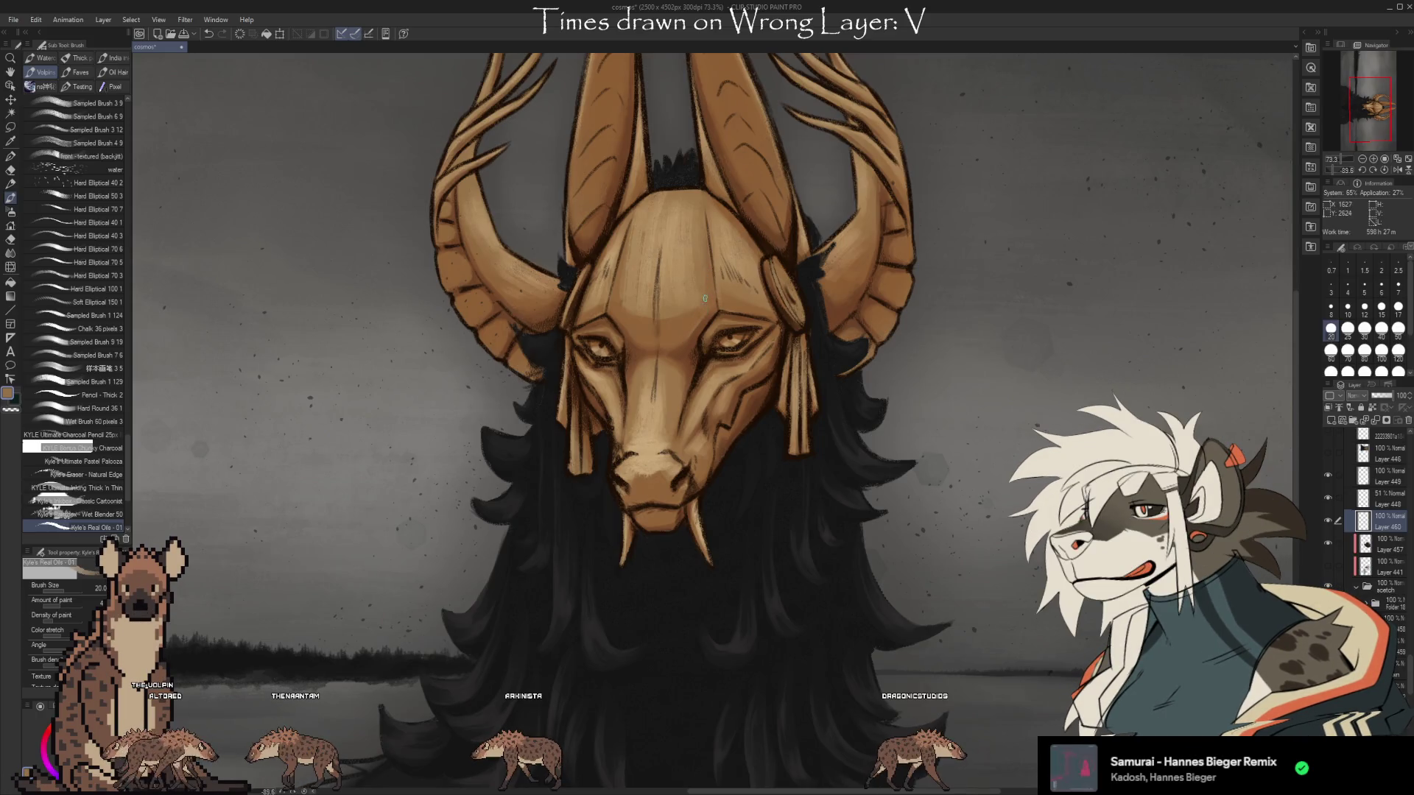
{"action": "left_click", "coordinate": [697, 299], "text": "alt"}
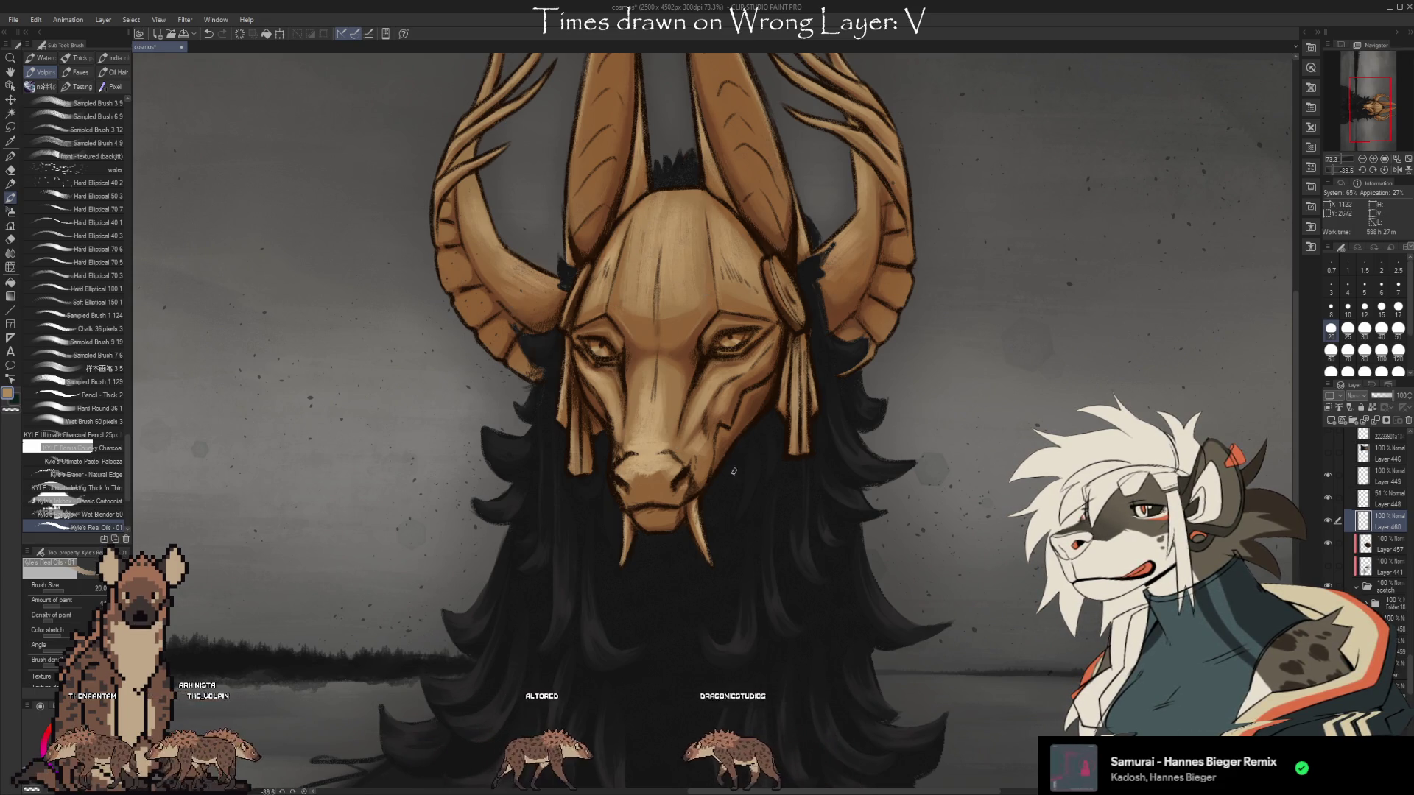
{"action": "scroll", "coordinate": [952, 494], "scroll_direction": "down", "scroll_amount": 3}
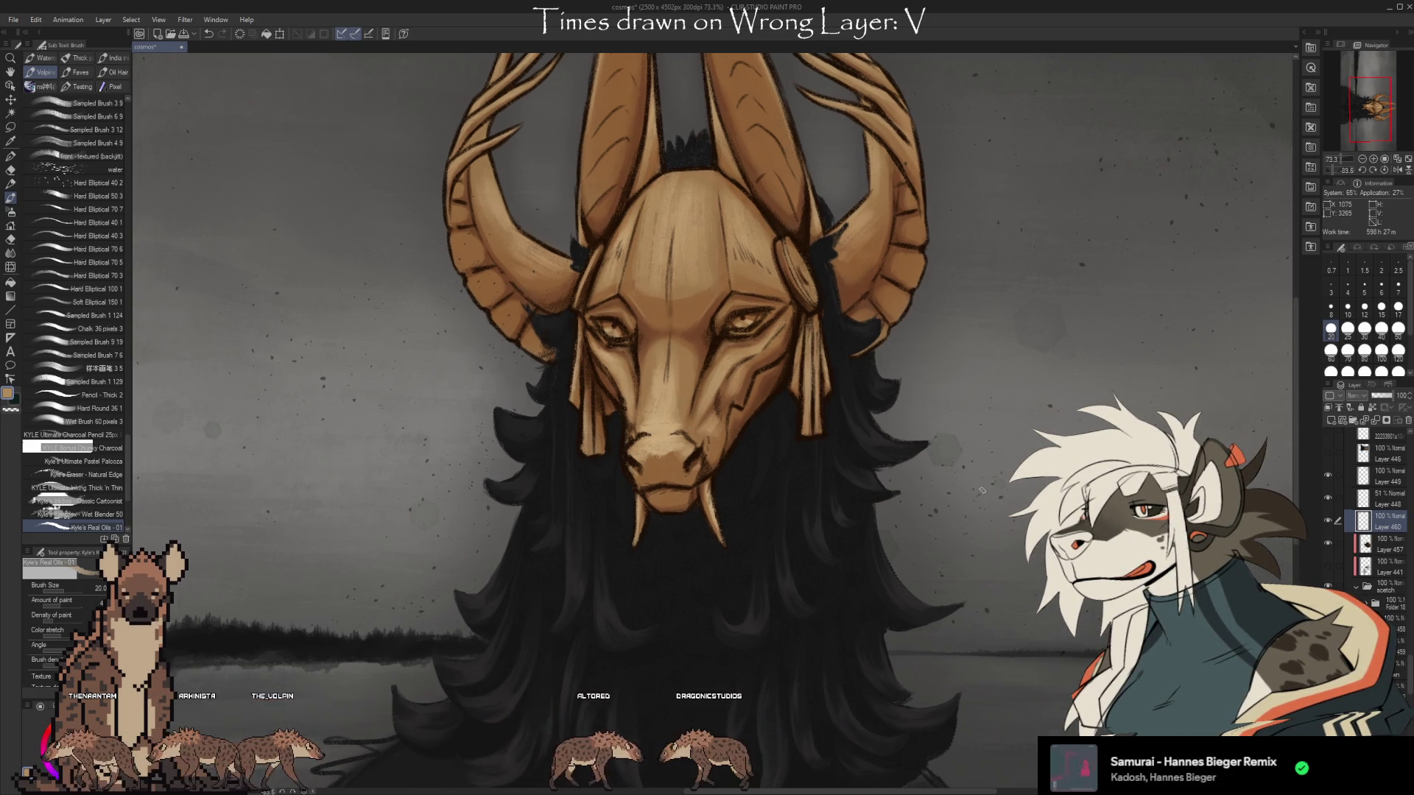
{"action": "scroll", "coordinate": [892, 464], "scroll_direction": "up", "scroll_amount": 1}
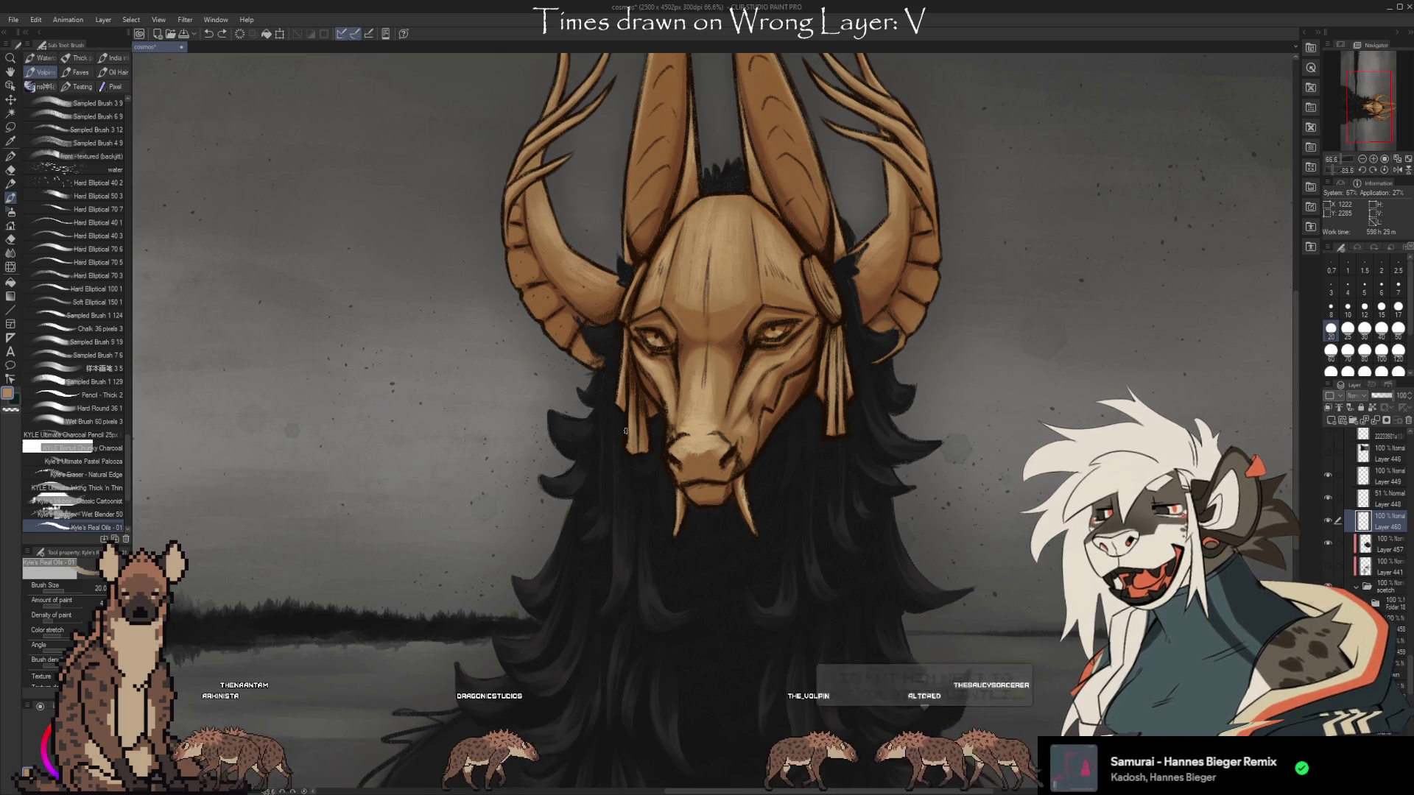
{"action": "scroll", "coordinate": [917, 123], "scroll_direction": "down", "scroll_amount": 4}
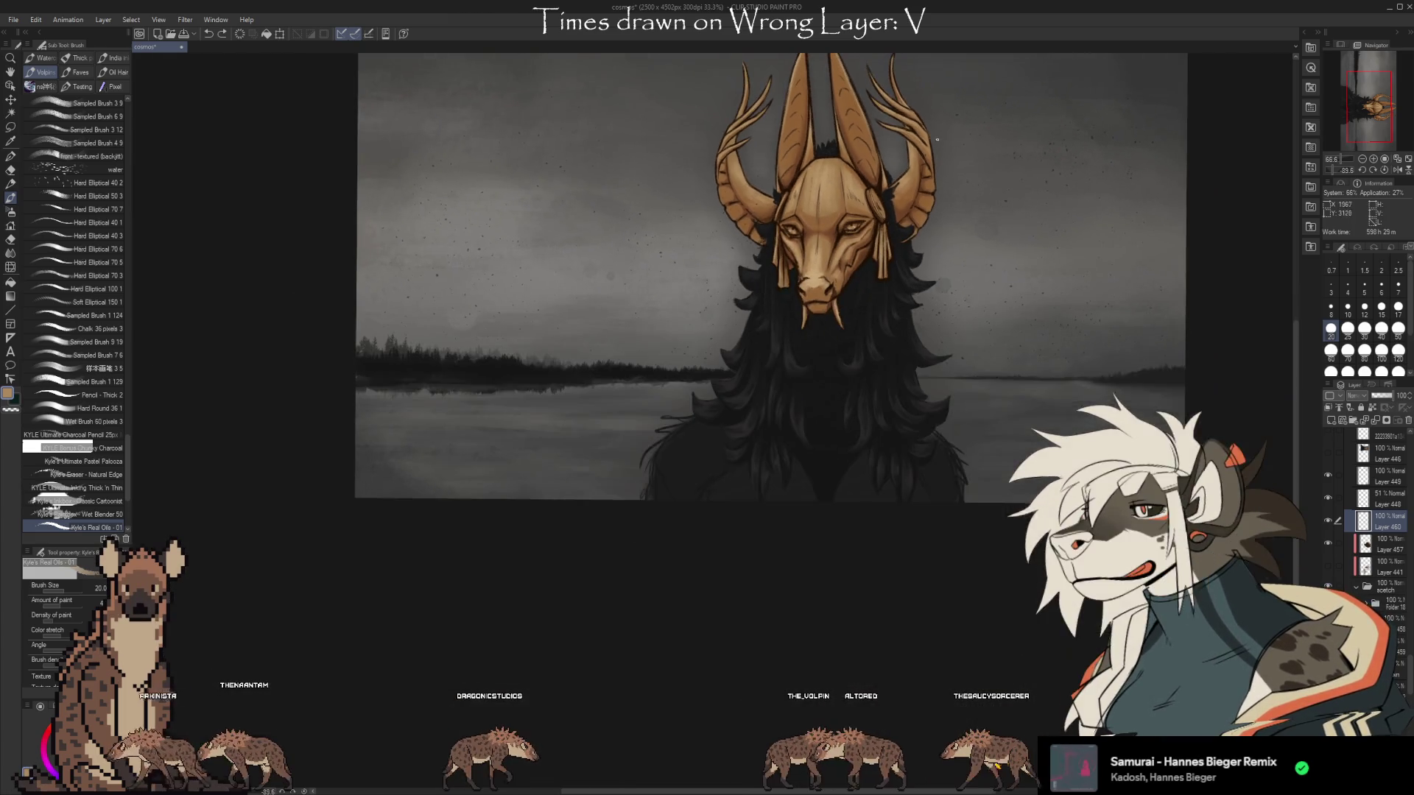
Rotate the head upright and draw a tan arch on the lake, undoing it to redraw larger.
{"action": "scroll", "coordinate": [950, 210], "scroll_direction": "up", "scroll_amount": 3}
{"action": "mouse_move", "coordinate": [1044, 298]}
{"action": "left_mouse_down"}
{"action": "mouse_move", "coordinate": [1042, 357]}
{"action": "mouse_move", "coordinate": [1004, 385]}
{"action": "mouse_move", "coordinate": [878, 338]}
{"action": "left_mouse_up"}
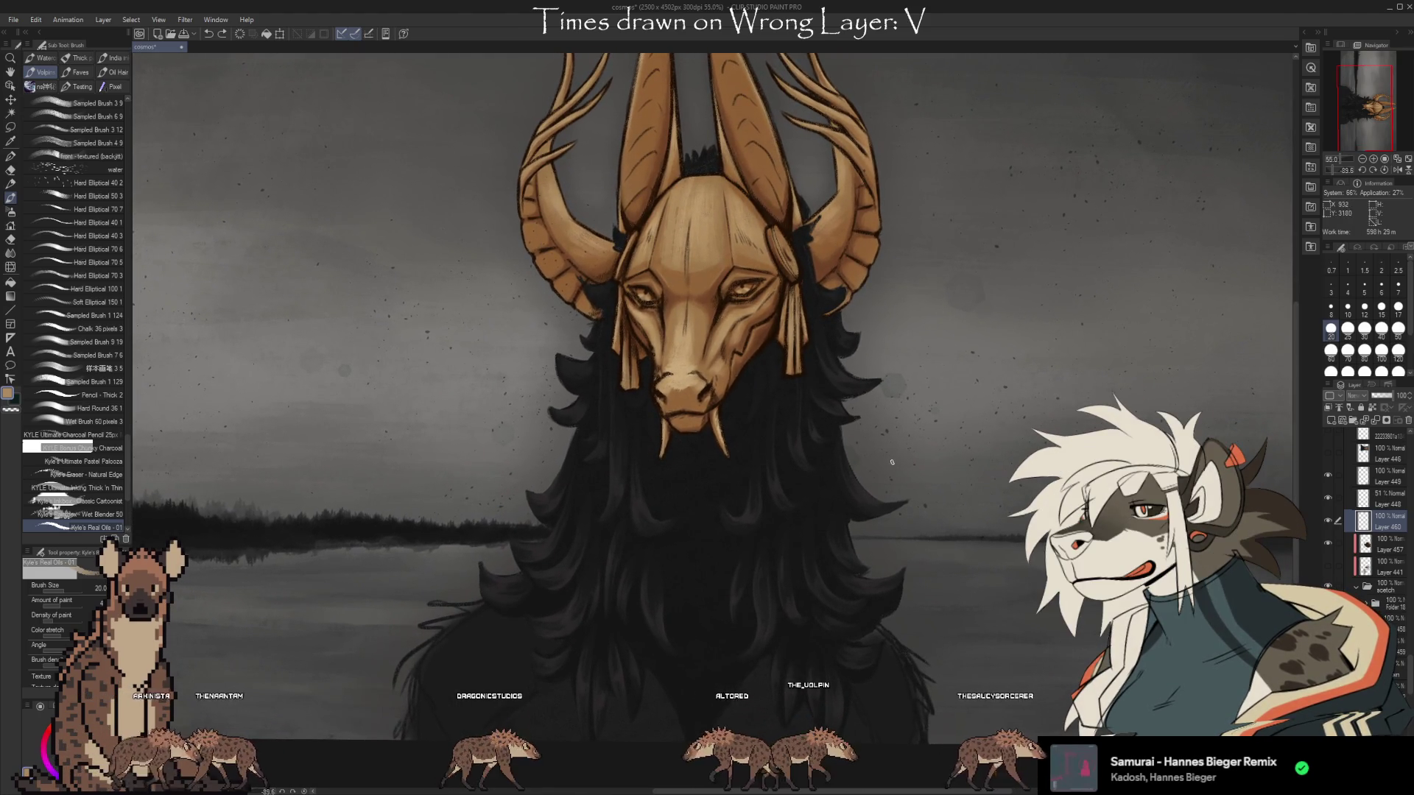
{"action": "mouse_move", "coordinate": [903, 481]}
{"action": "left_mouse_down"}
{"action": "mouse_move", "coordinate": [883, 450]}
{"action": "mouse_move", "coordinate": [817, 431]}
{"action": "mouse_move", "coordinate": [822, 447]}
{"action": "left_mouse_up"}
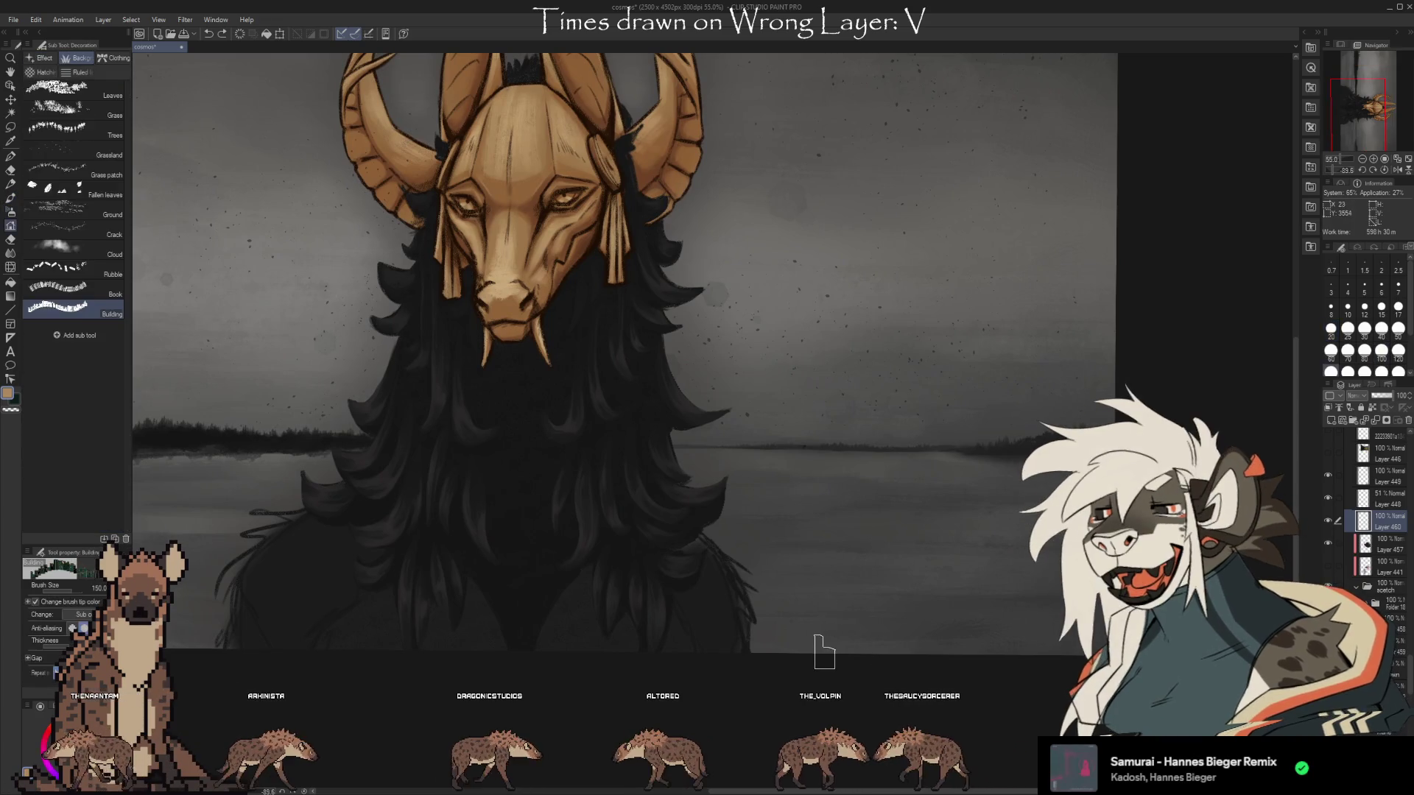
{"action": "mouse_move", "coordinate": [806, 648]}
{"action": "left_mouse_down"}
{"action": "mouse_move", "coordinate": [825, 560]}
{"action": "mouse_move", "coordinate": [935, 589]}
{"action": "mouse_move", "coordinate": [943, 648]}
{"action": "mouse_move", "coordinate": [920, 533]}
{"action": "mouse_move", "coordinate": [810, 574]}
{"action": "mouse_move", "coordinate": [799, 649]}
{"action": "left_mouse_up"}
{"action": "key", "text": "ctrl+z"}
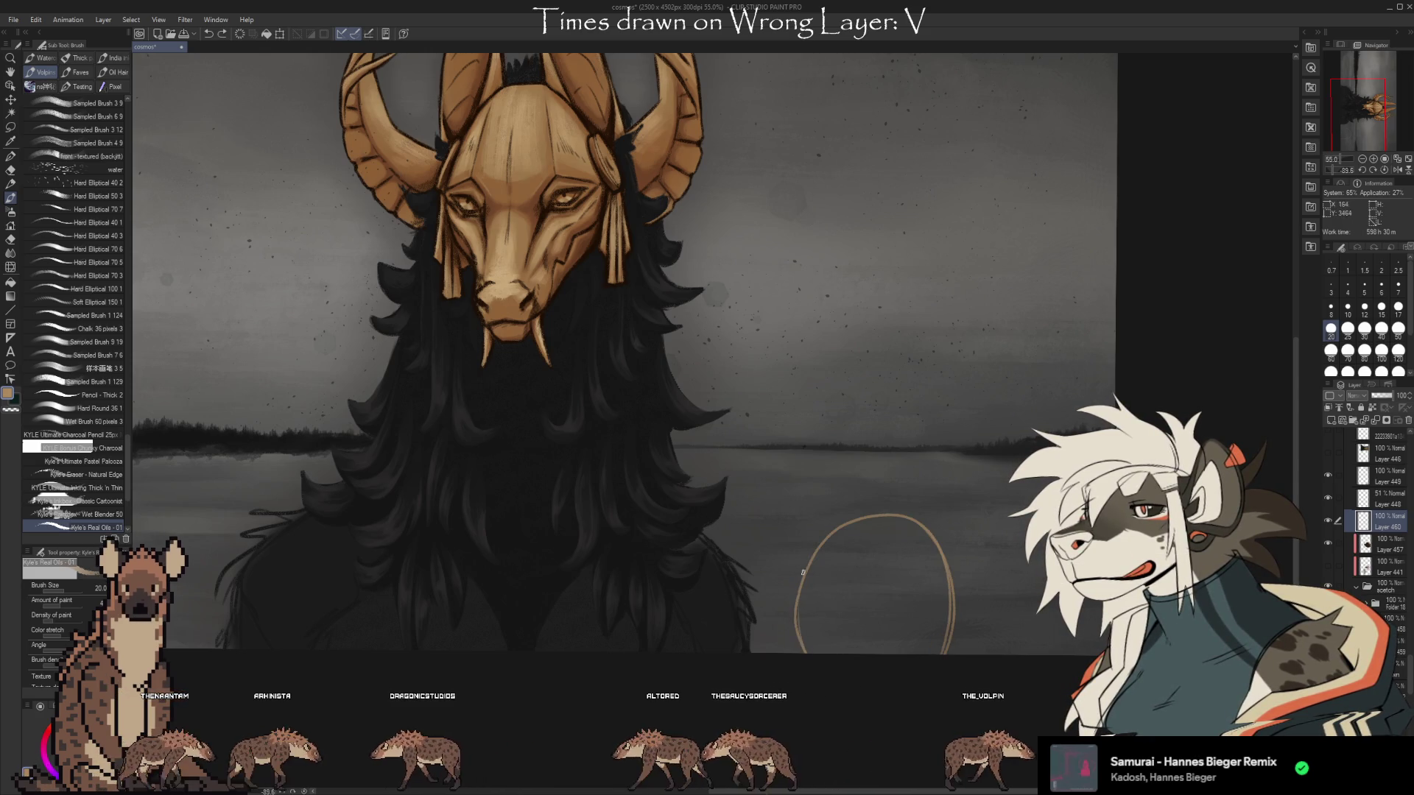
Add eye dabs, a flat mouth line, hatched blush on both cheeks and eyebrows inside the arch.
{"action": "left_click_drag", "start_coordinate": [829, 585], "coordinate": [835, 573]}
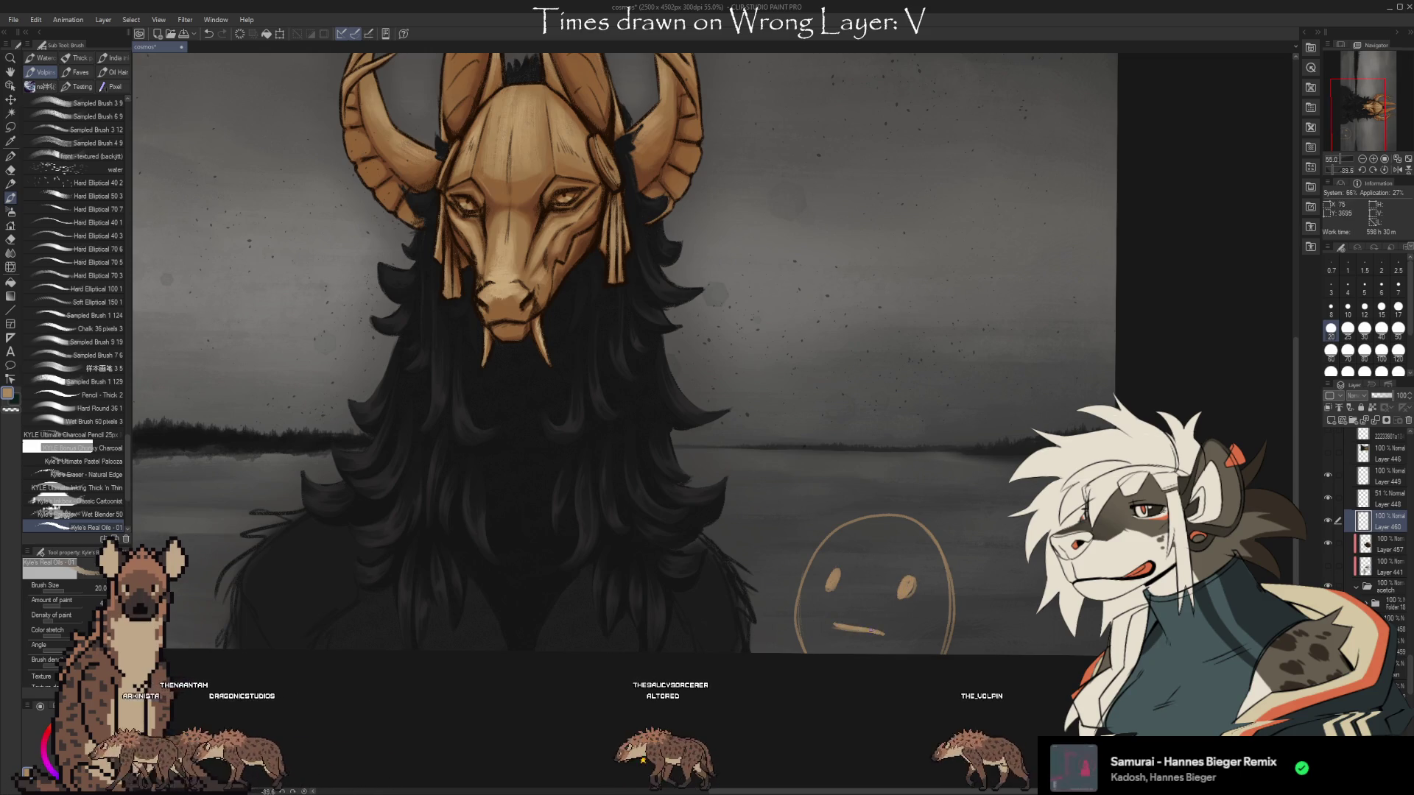
{"action": "left_click_drag", "start_coordinate": [835, 632], "coordinate": [897, 635]}
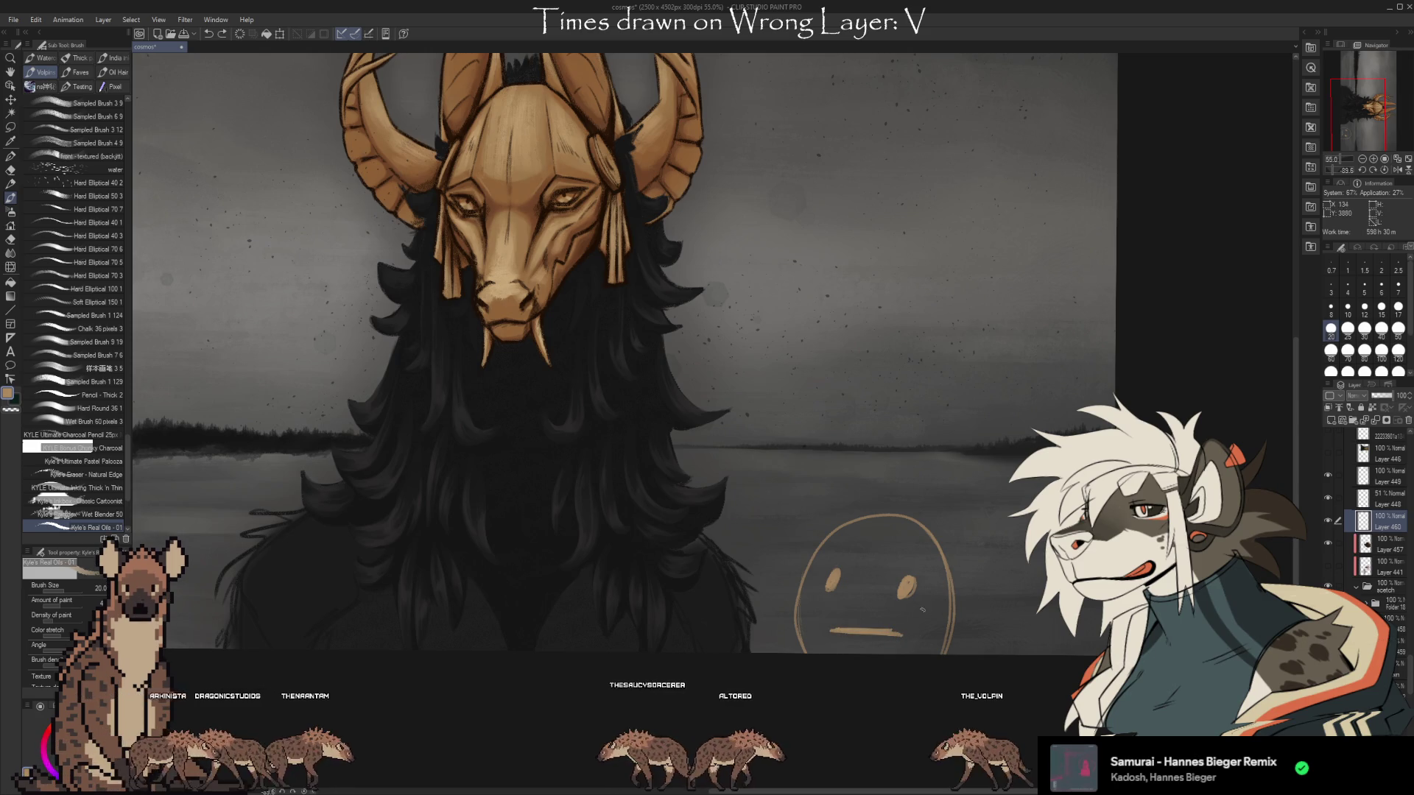
{"action": "left_click_drag", "start_coordinate": [913, 617], "coordinate": [927, 608]}
{"action": "left_click_drag", "start_coordinate": [813, 610], "coordinate": [832, 605]}
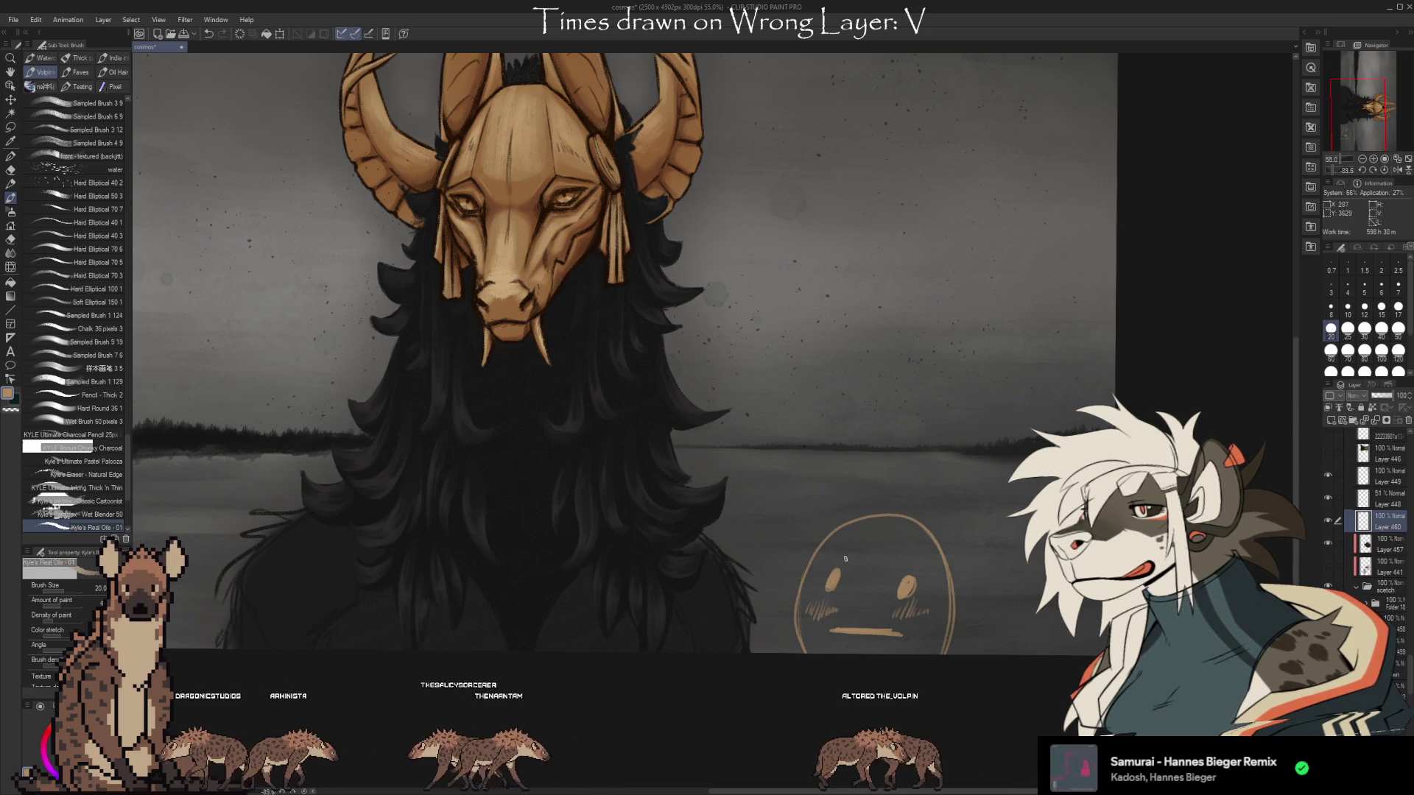
{"action": "left_click_drag", "start_coordinate": [838, 553], "coordinate": [920, 568]}
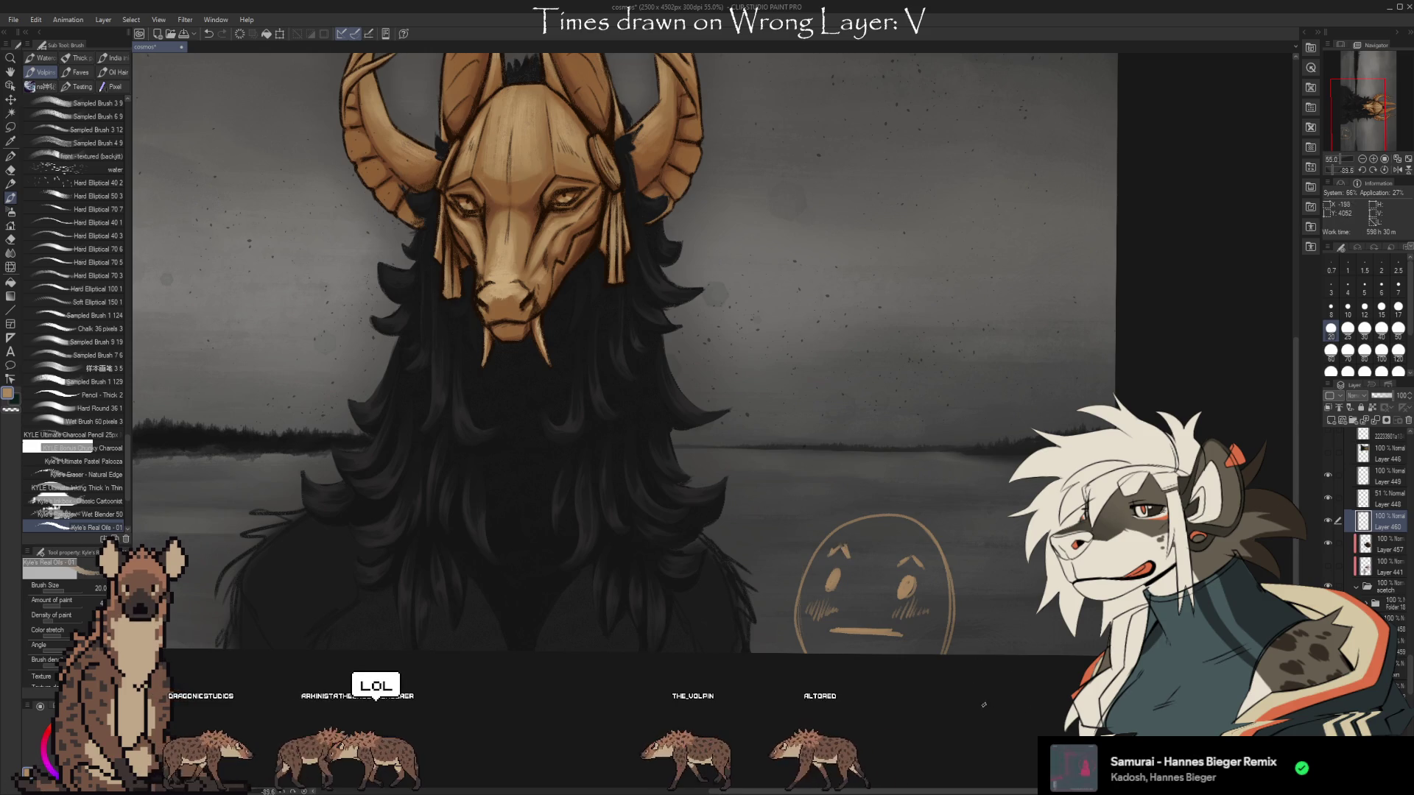
{"action": "scroll", "coordinate": [1031, 698], "scroll_direction": "up", "scroll_amount": 1}
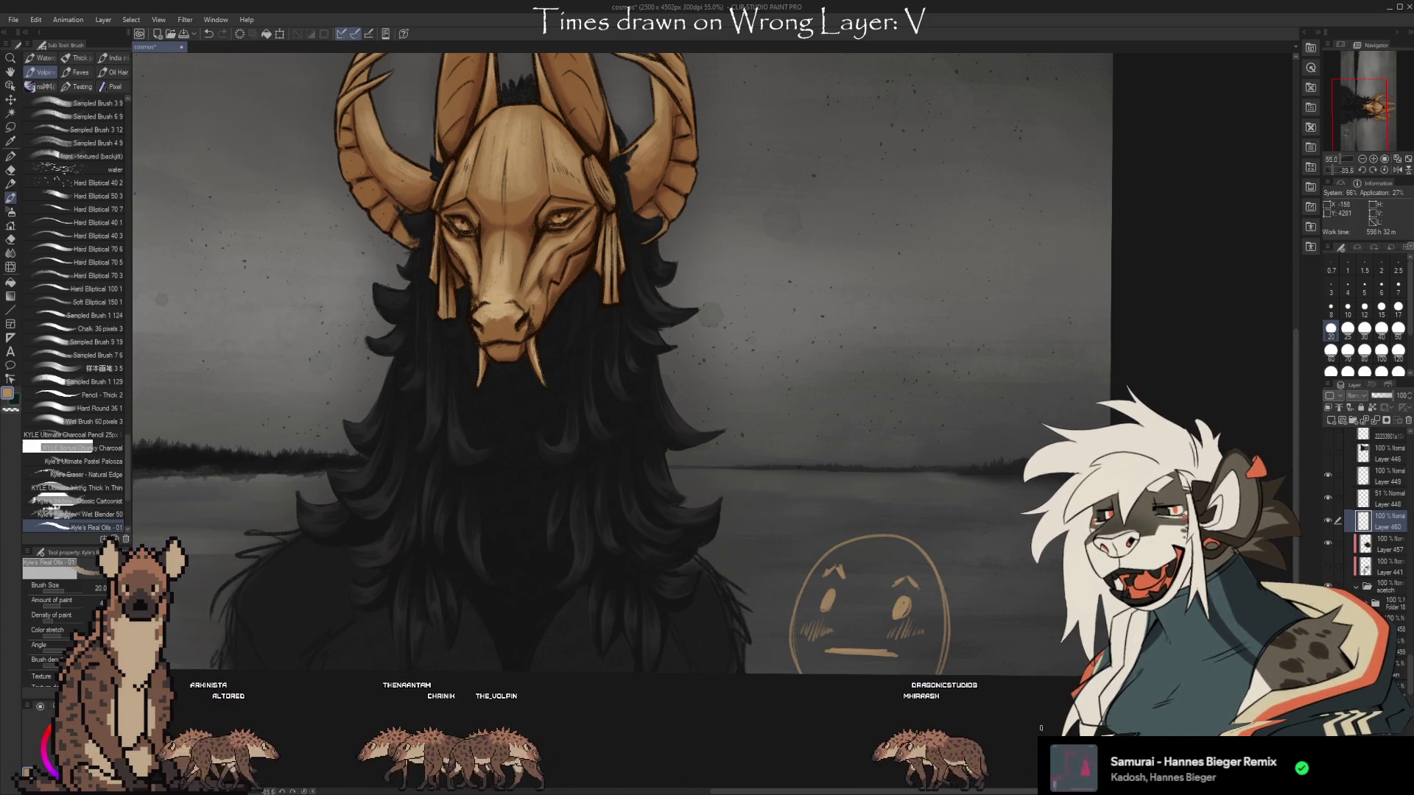
{"action": "scroll", "coordinate": [1038, 726], "scroll_direction": "down", "scroll_amount": 2}
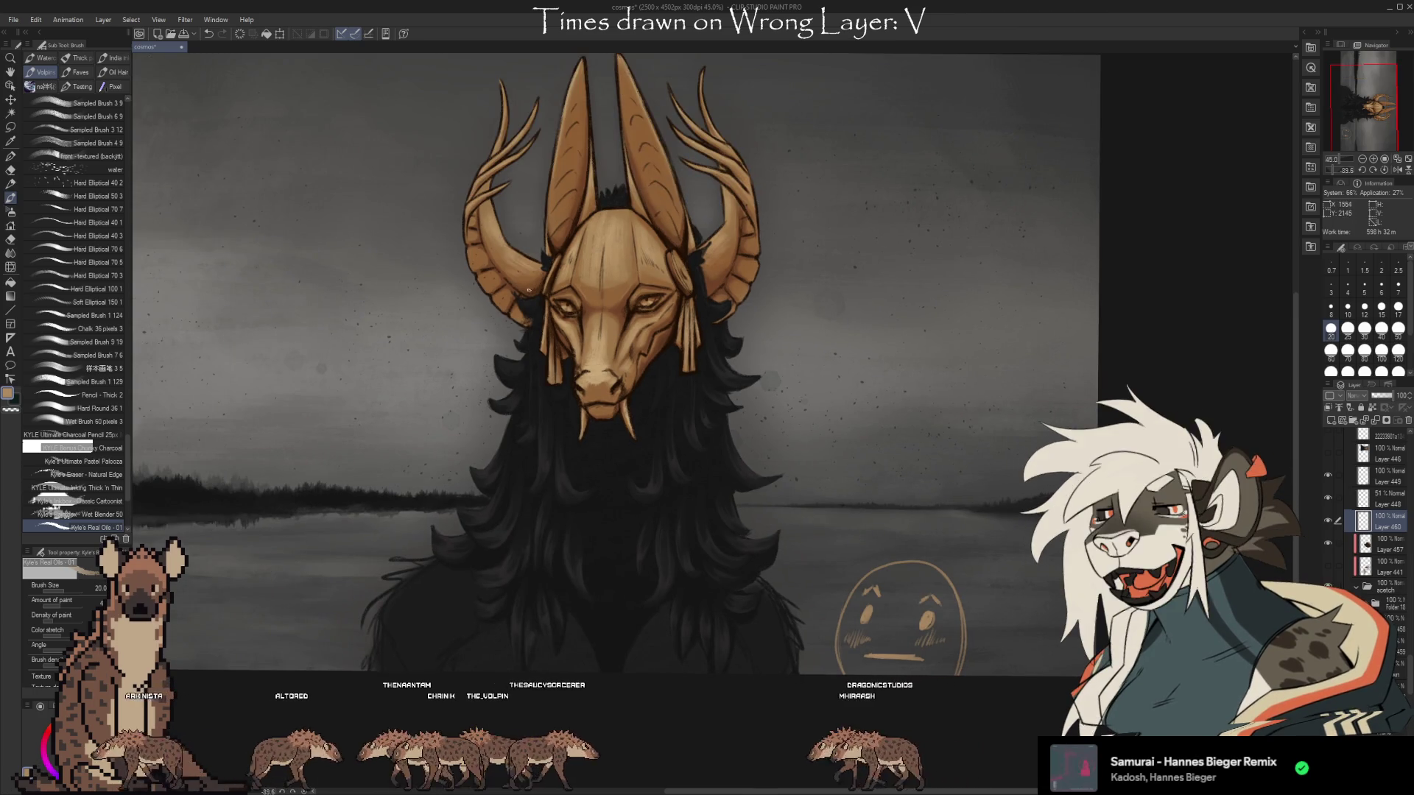
{"action": "scroll", "coordinate": [617, 442], "scroll_direction": "up", "scroll_amount": 3}
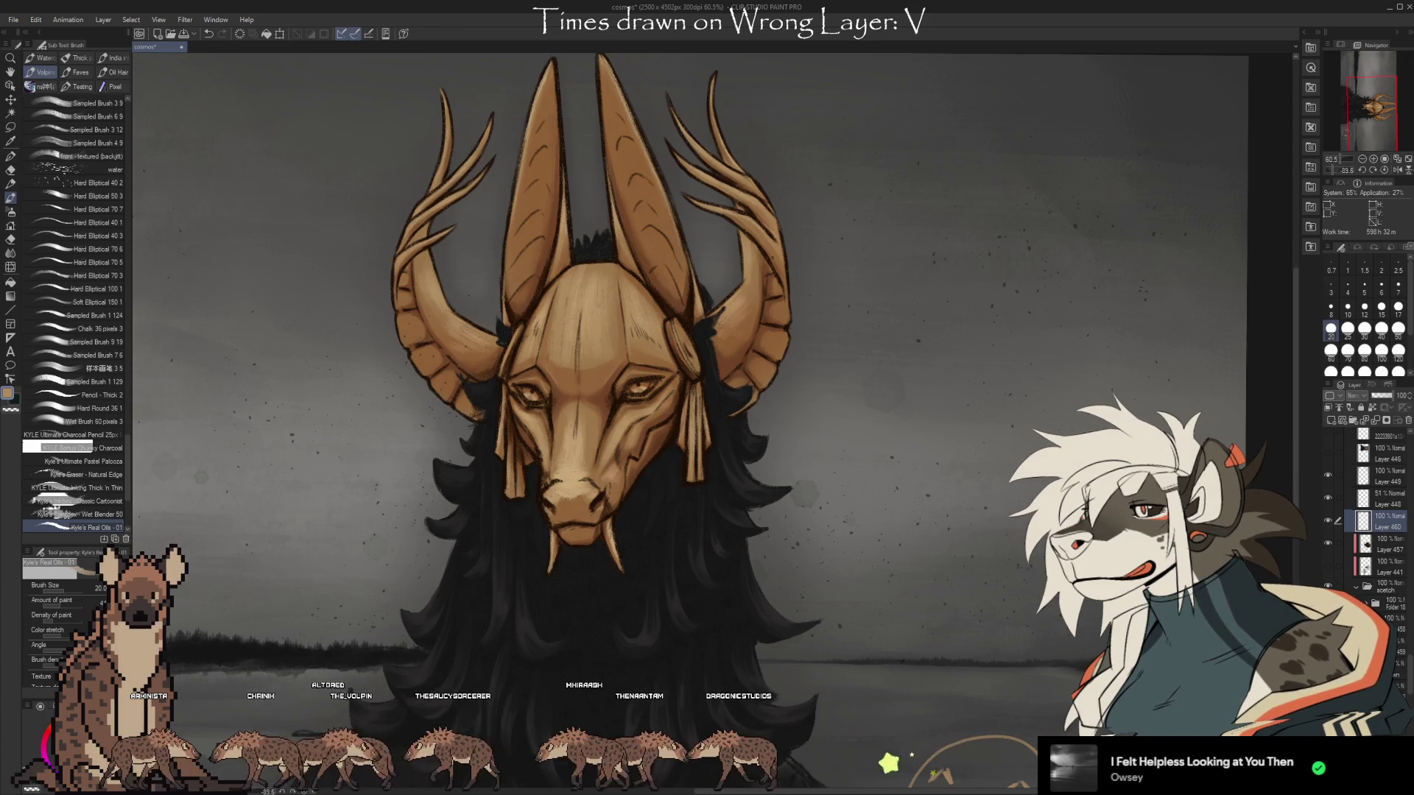
{"action": "scroll", "coordinate": [1370, 515], "scroll_direction": "down", "scroll_amount": 2}
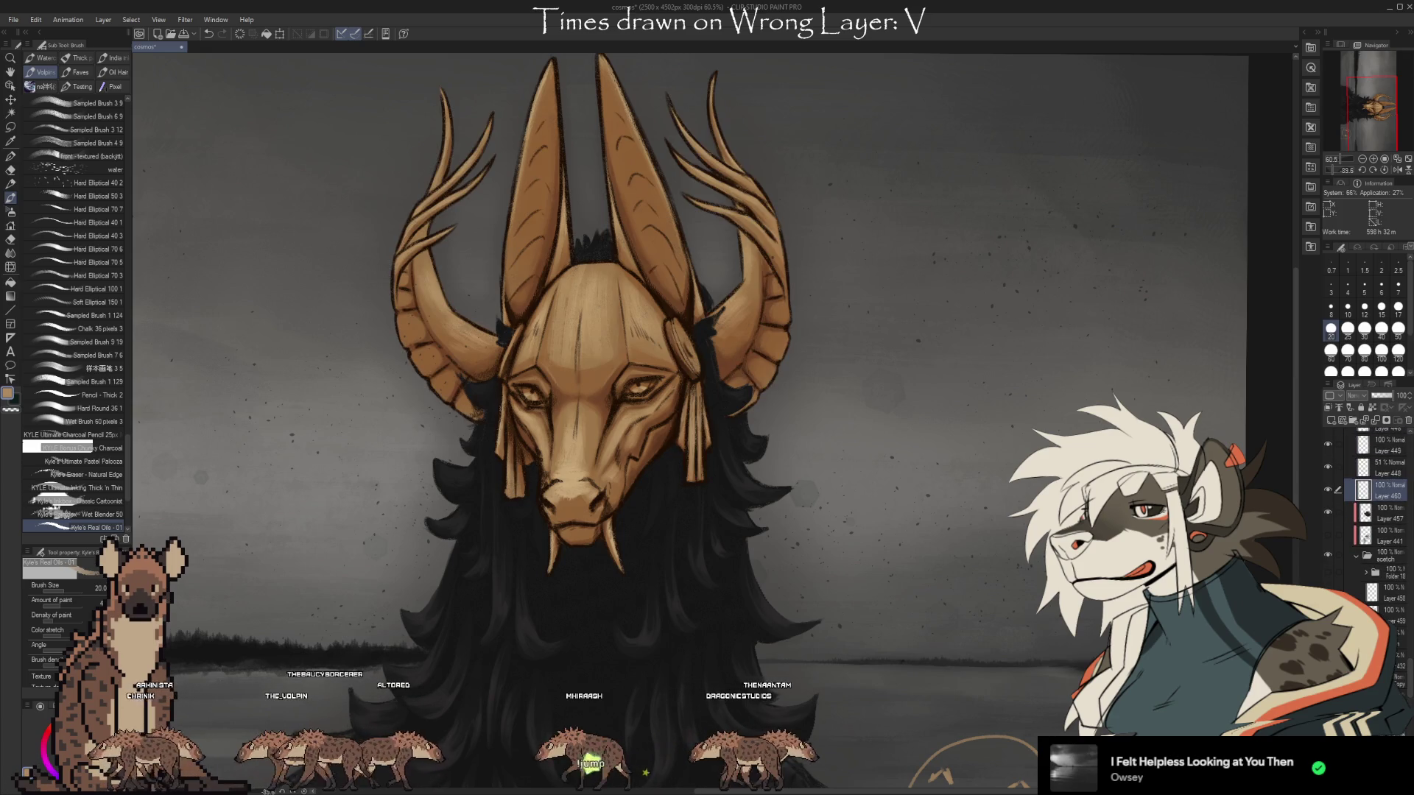
{"action": "scroll", "coordinate": [707, 368], "scroll_direction": "down", "scroll_amount": 3}
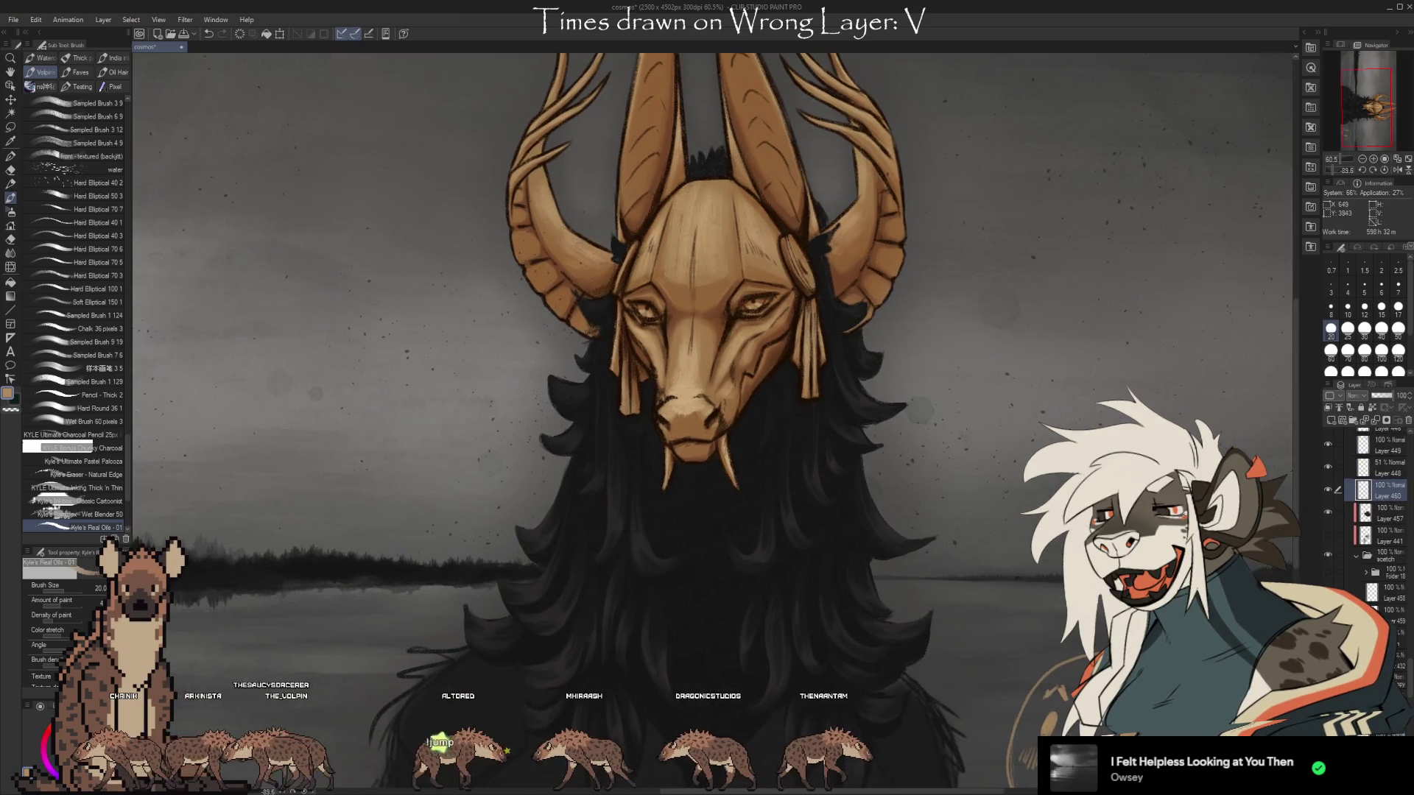
{"action": "scroll", "coordinate": [707, 368], "scroll_direction": "up", "scroll_amount": 4}
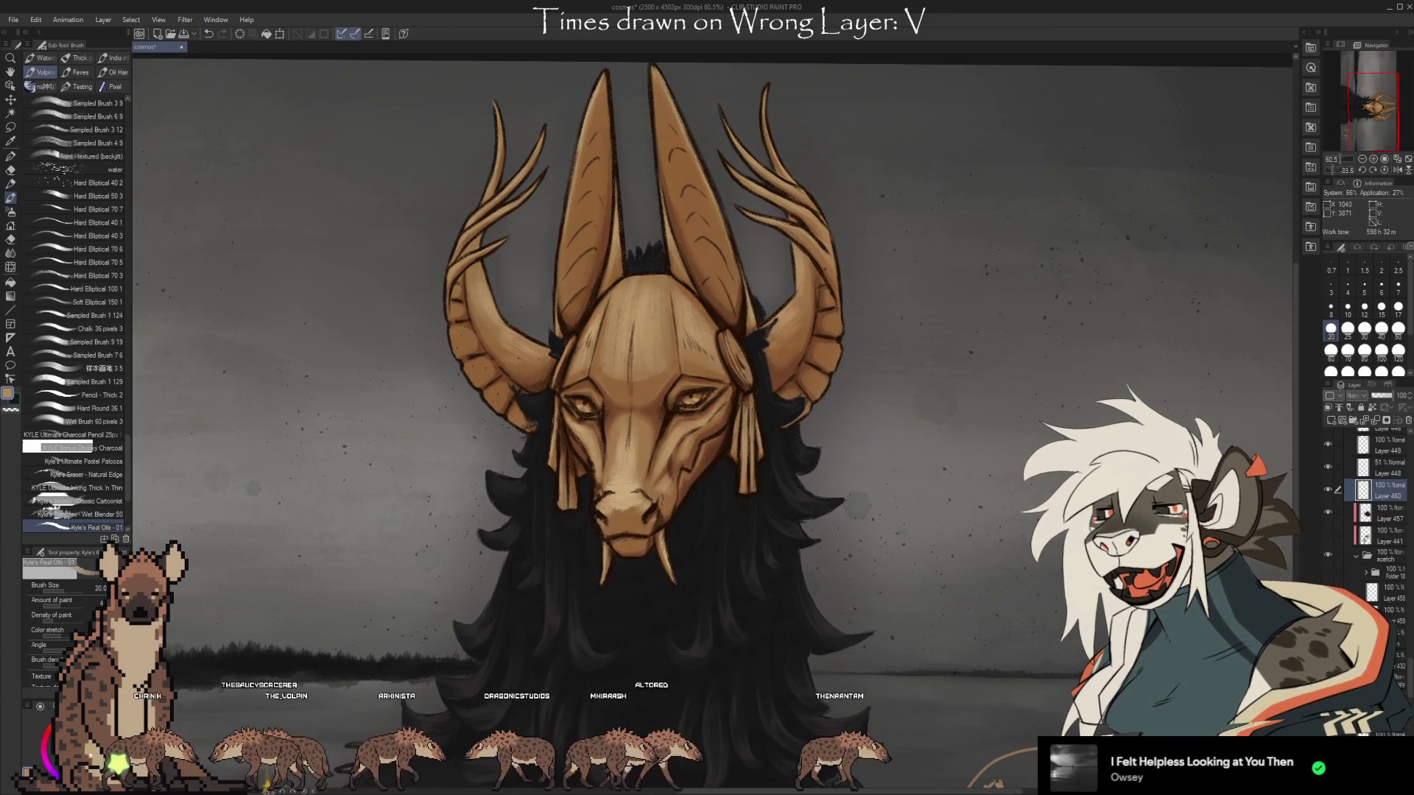
{"action": "left_click_drag", "start_coordinate": [1028, 642], "coordinate": [1038, 655]}
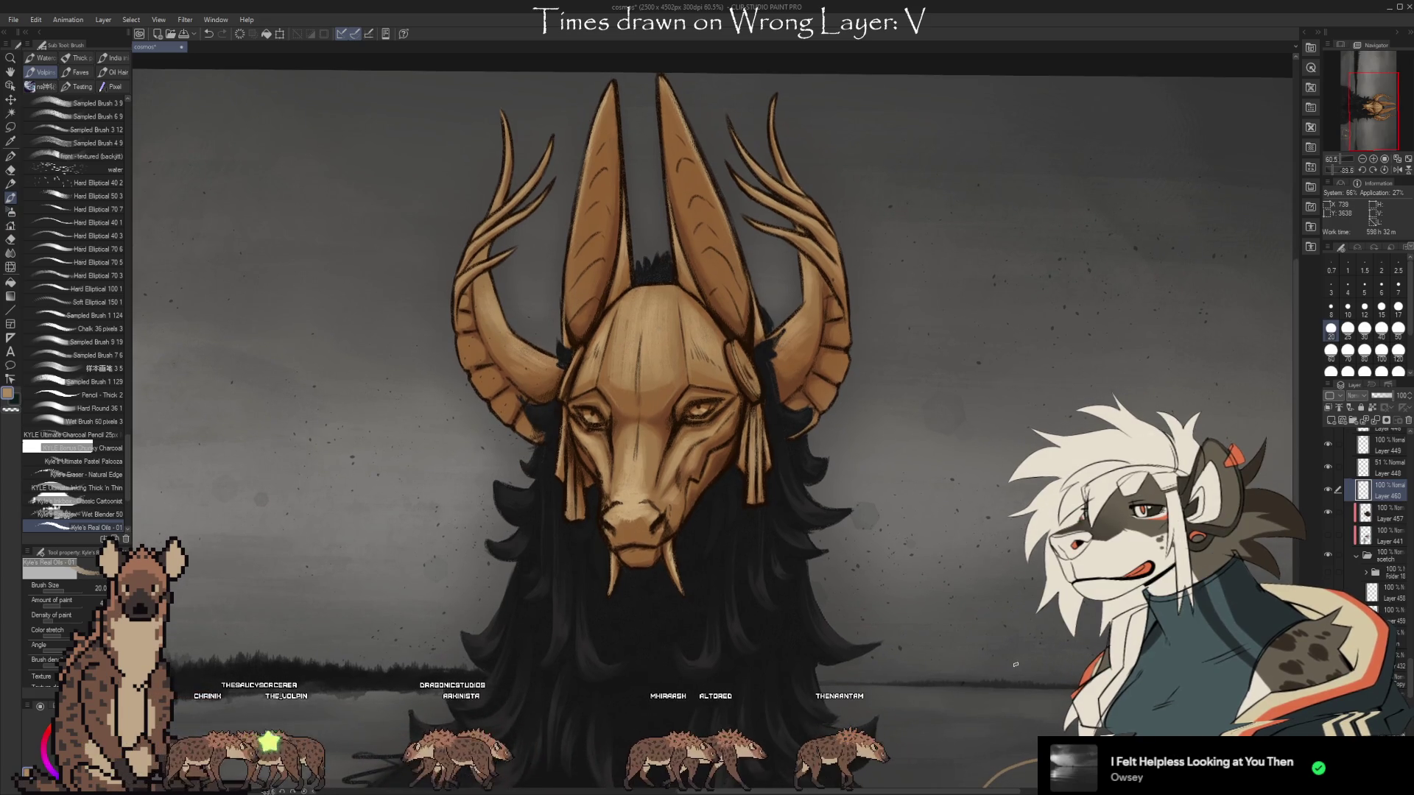
{"action": "scroll", "coordinate": [712, 421], "scroll_direction": "down", "scroll_amount": 1}
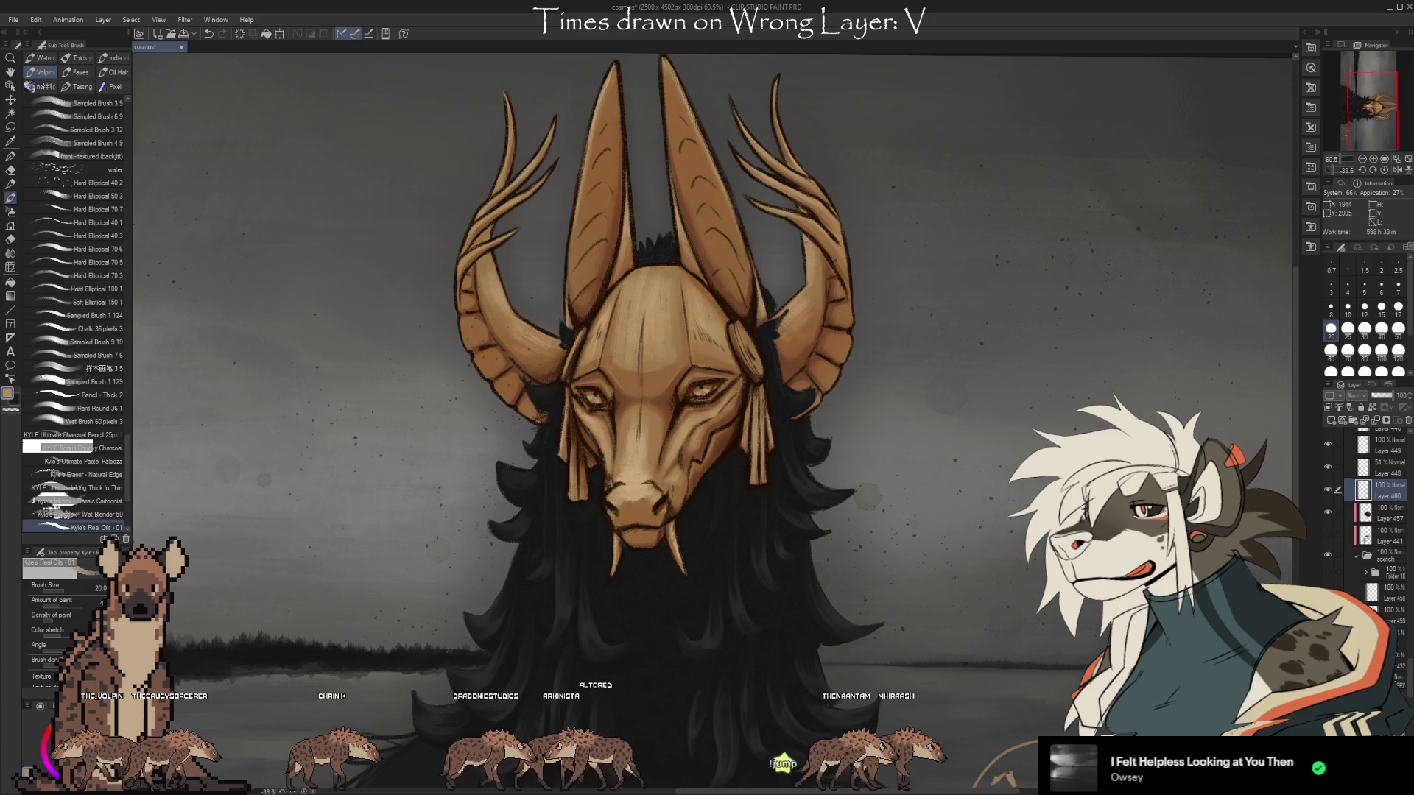
Sample the horn colour, set brush size to 40, then pick a colour from the mask and nudge the view.
{"action": "left_click", "coordinate": [501, 291], "text": "alt"}
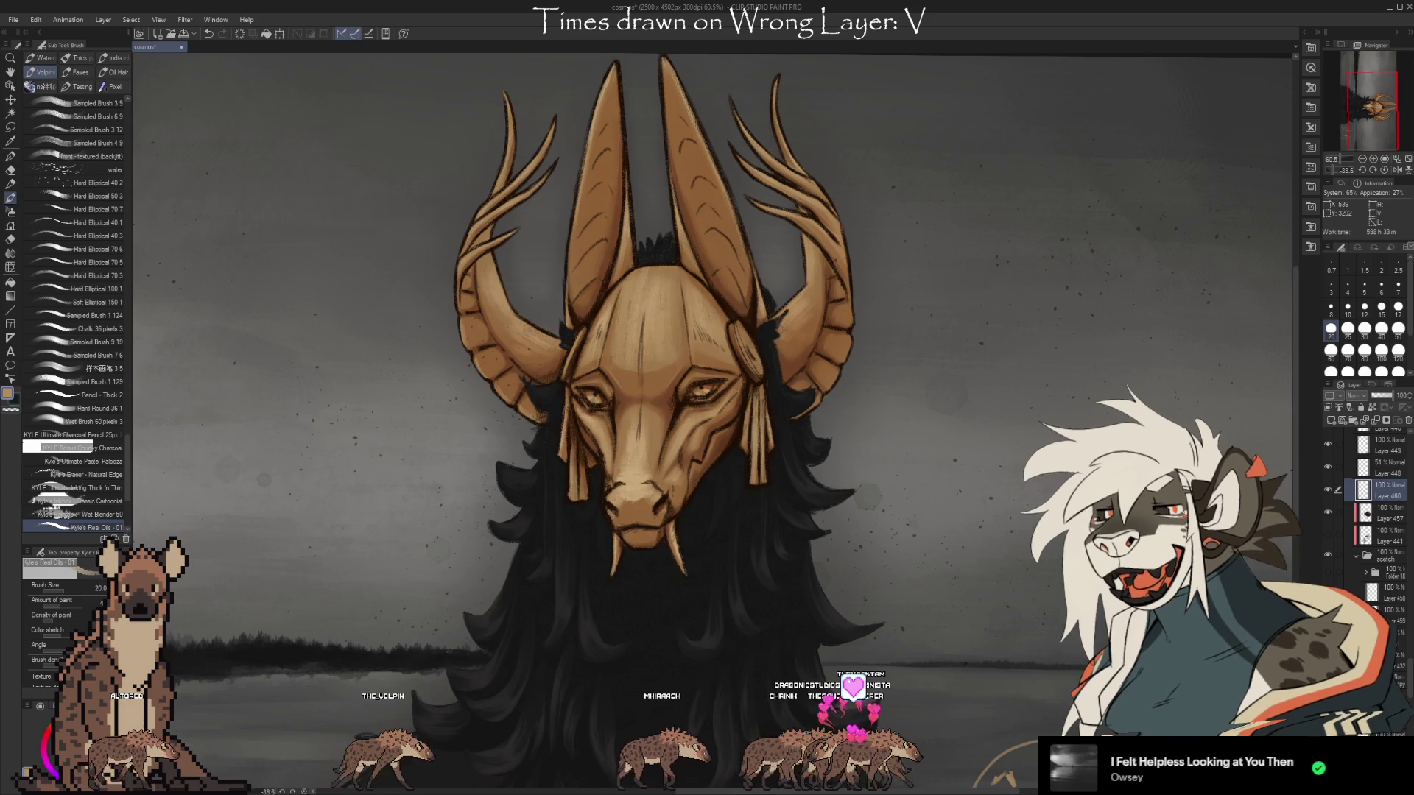
{"action": "left_click", "coordinate": [1381, 328]}
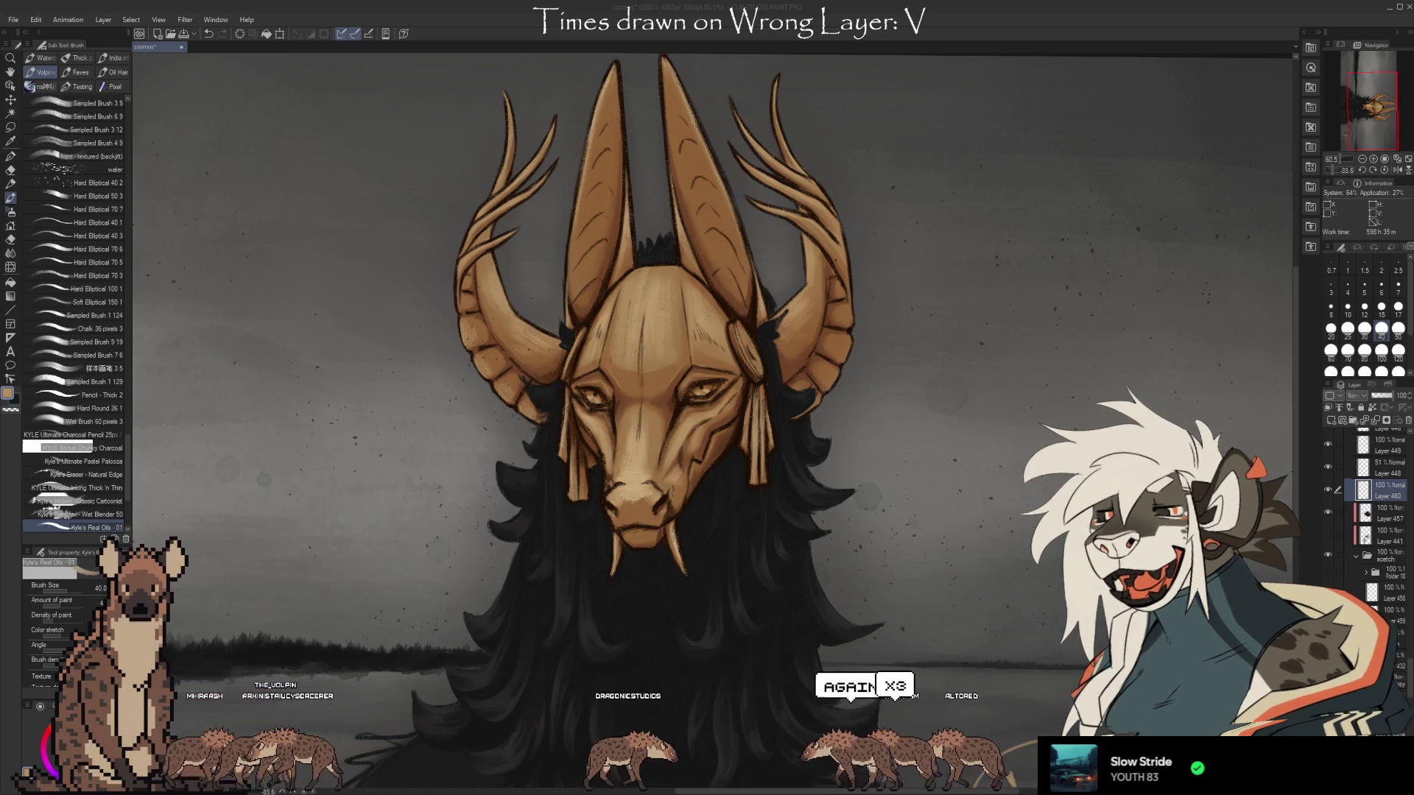
{"action": "left_click", "coordinate": [1044, 33]}
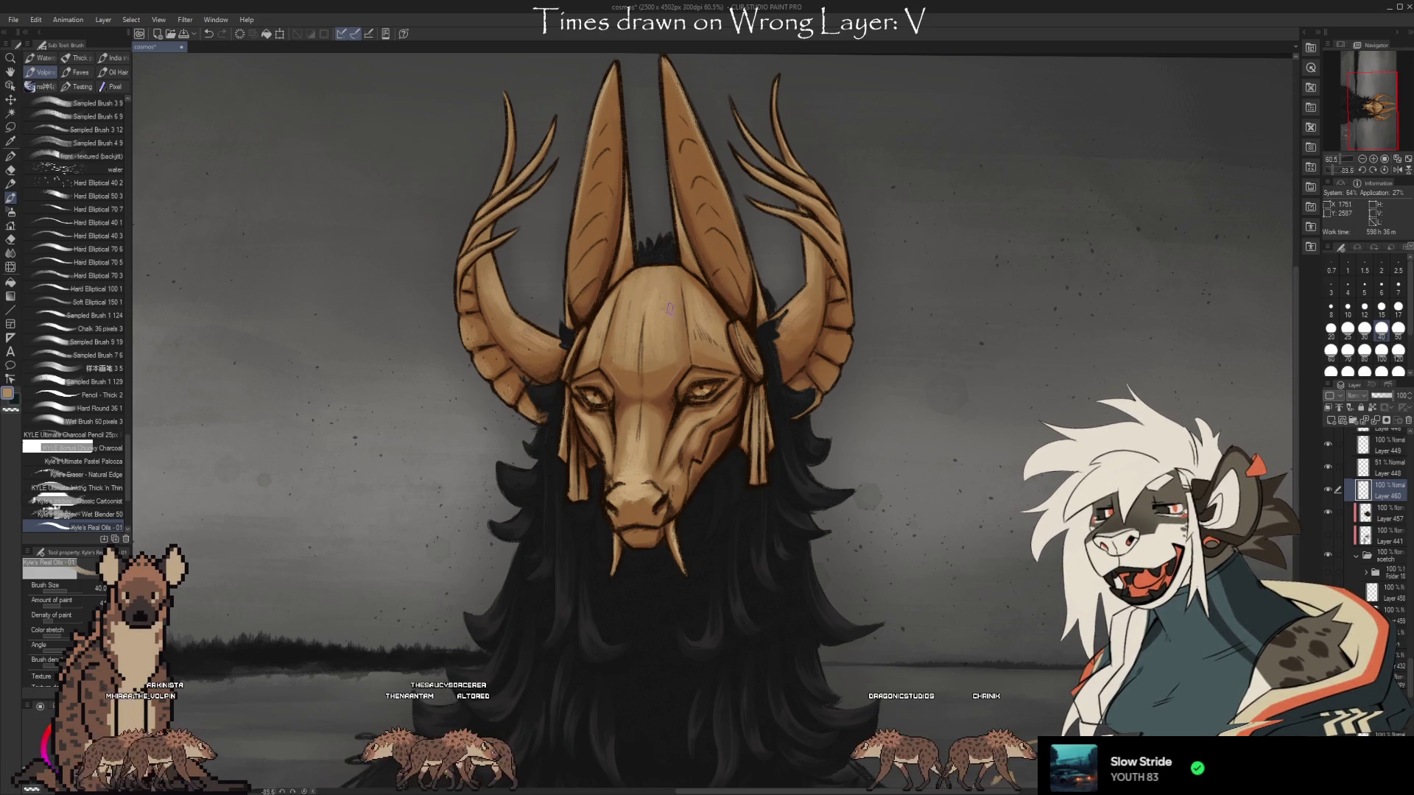
{"action": "left_click", "coordinate": [657, 300], "text": "alt"}
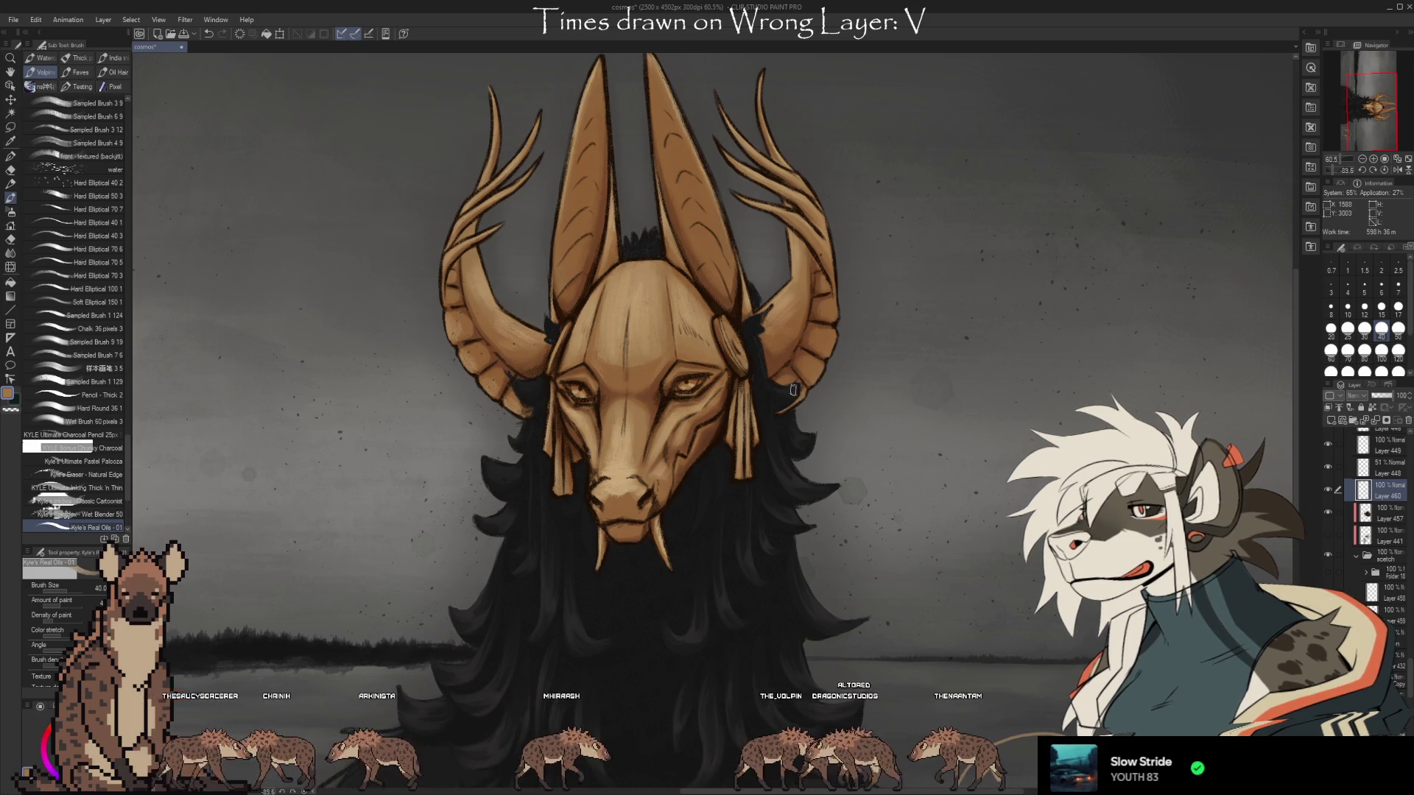
{"action": "left_click_drag", "start_coordinate": [621, 238], "coordinate": [876, 249]}
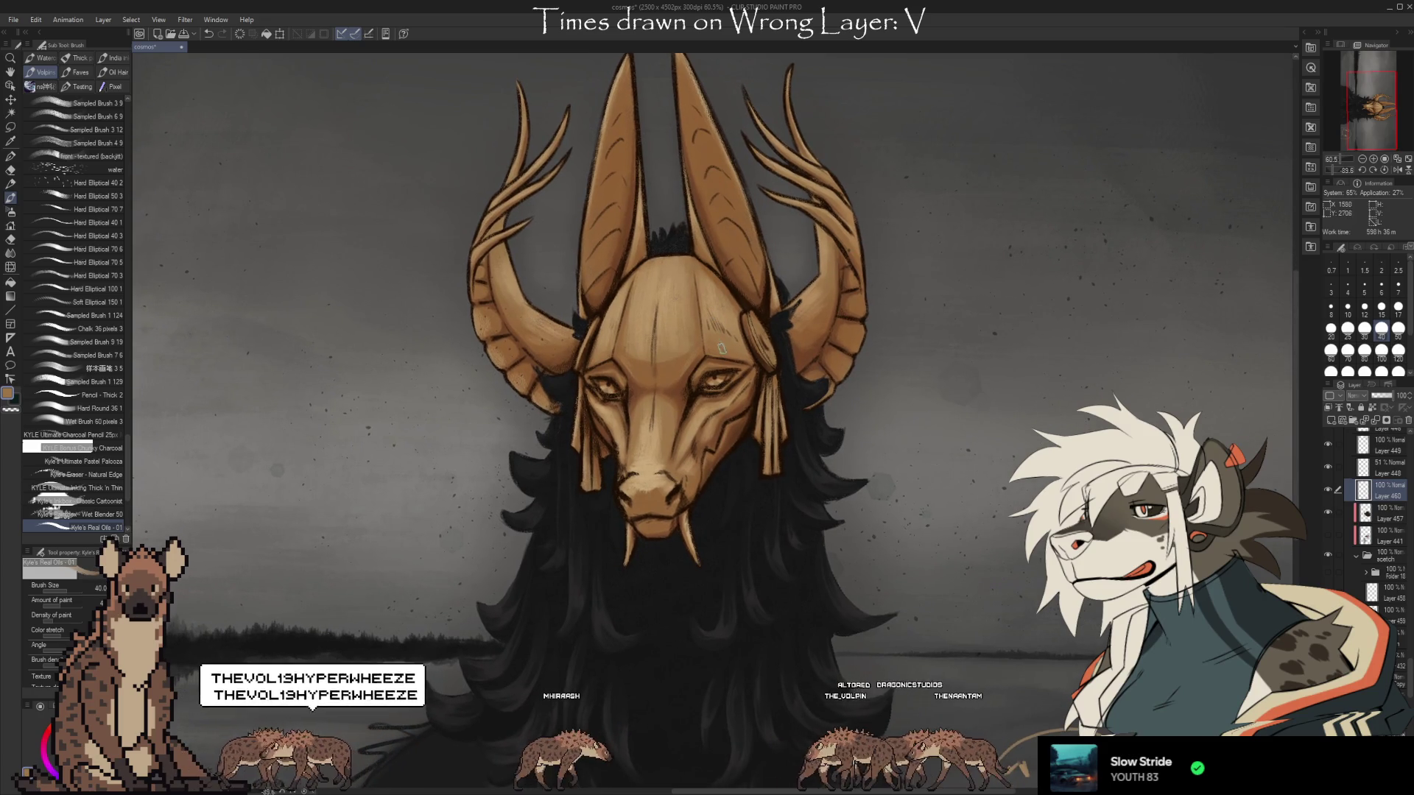
Switch from the brush to the Eyedropper (Pick displayed color) with the I key.
{"action": "key", "text": "i"}
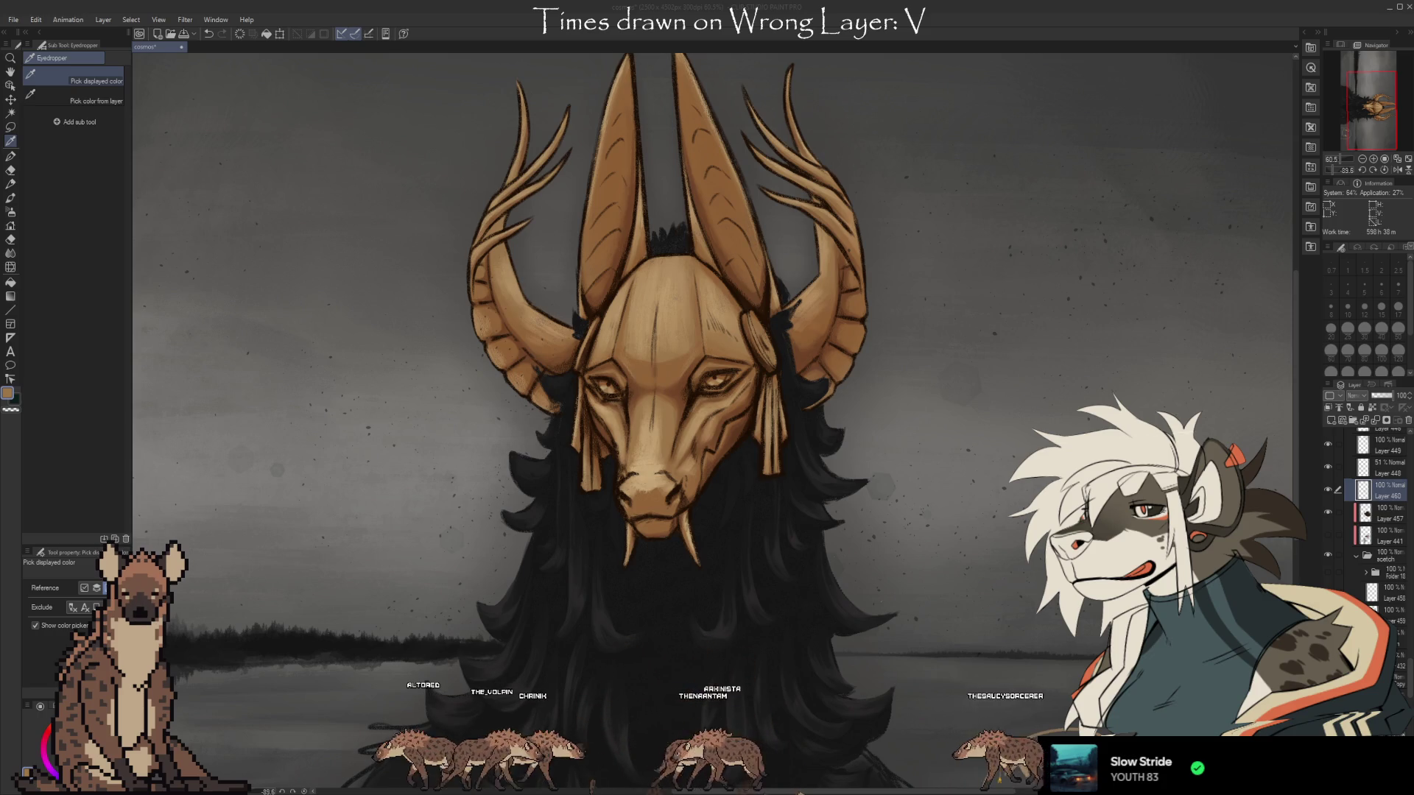
Inspect the lakeside doodled face, zoom to about 121% on the mask's face, and undo to hide its line art.
{"action": "mouse_move", "coordinate": [1133, 760]}
{"action": "left_mouse_down"}
{"action": "mouse_move", "coordinate": [1101, 669]}
{"action": "mouse_move", "coordinate": [986, 568]}
{"action": "mouse_move", "coordinate": [1084, 667]}
{"action": "left_mouse_up"}
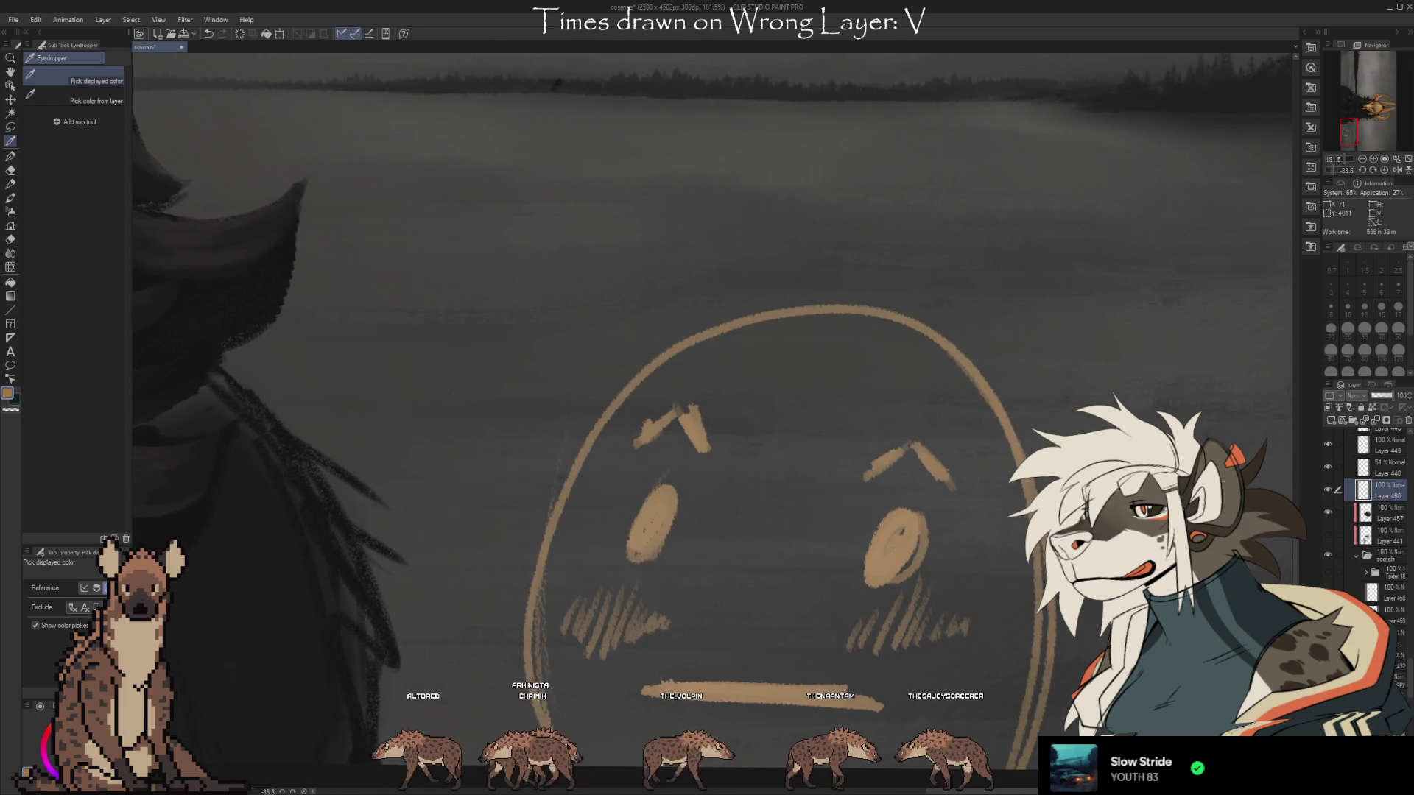
{"action": "mouse_move", "coordinate": [936, 610]}
{"action": "left_mouse_down"}
{"action": "mouse_move", "coordinate": [921, 601]}
{"action": "mouse_move", "coordinate": [946, 622]}
{"action": "mouse_move", "coordinate": [873, 498]}
{"action": "mouse_move", "coordinate": [877, 448]}
{"action": "mouse_move", "coordinate": [947, 464]}
{"action": "mouse_move", "coordinate": [1046, 674]}
{"action": "mouse_move", "coordinate": [1109, 705]}
{"action": "mouse_move", "coordinate": [1132, 737]}
{"action": "mouse_move", "coordinate": [757, 306]}
{"action": "mouse_move", "coordinate": [688, 253]}
{"action": "mouse_move", "coordinate": [783, 439]}
{"action": "left_mouse_up"}
{"action": "scroll", "coordinate": [786, 445], "scroll_direction": "up", "scroll_amount": 4}
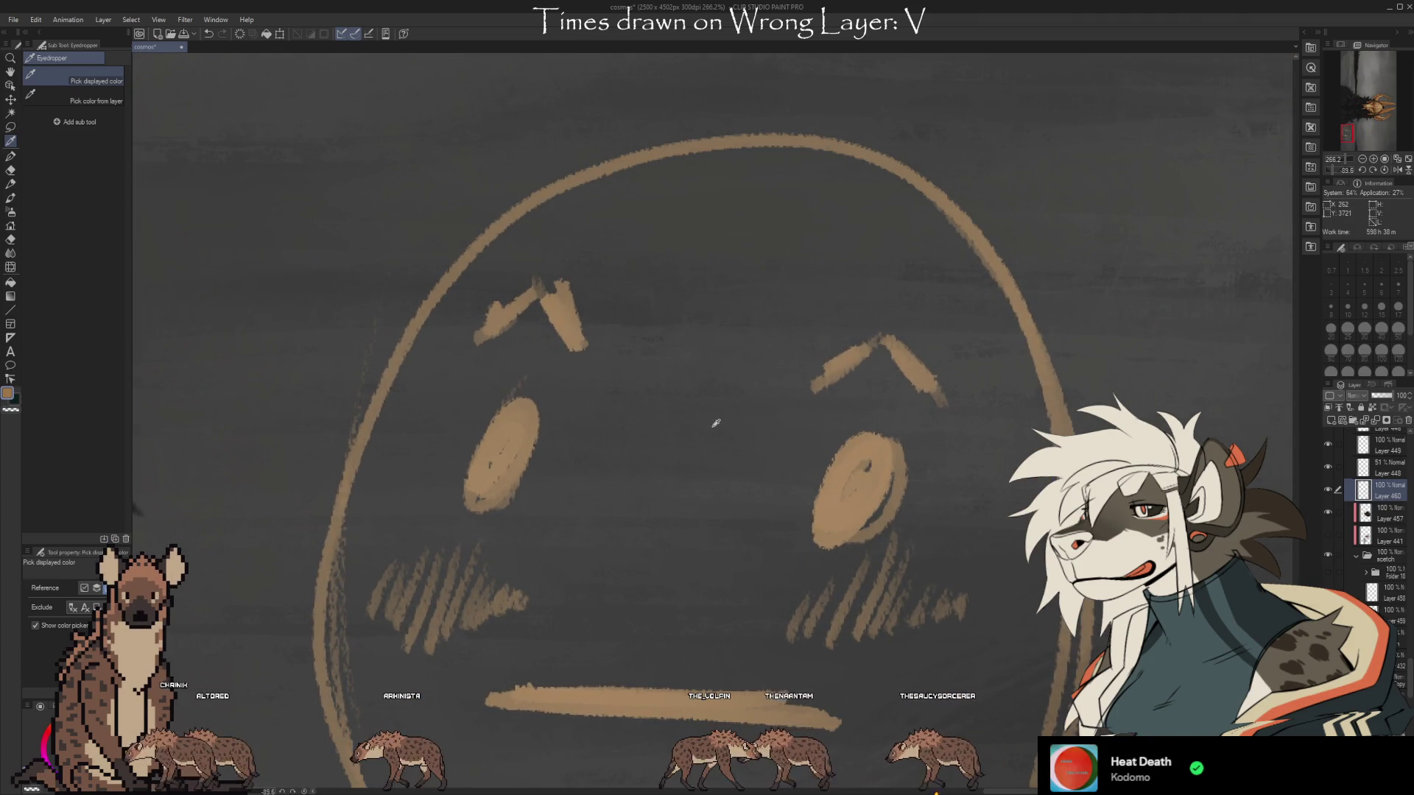
{"action": "scroll", "coordinate": [716, 423], "scroll_direction": "down", "scroll_amount": 8}
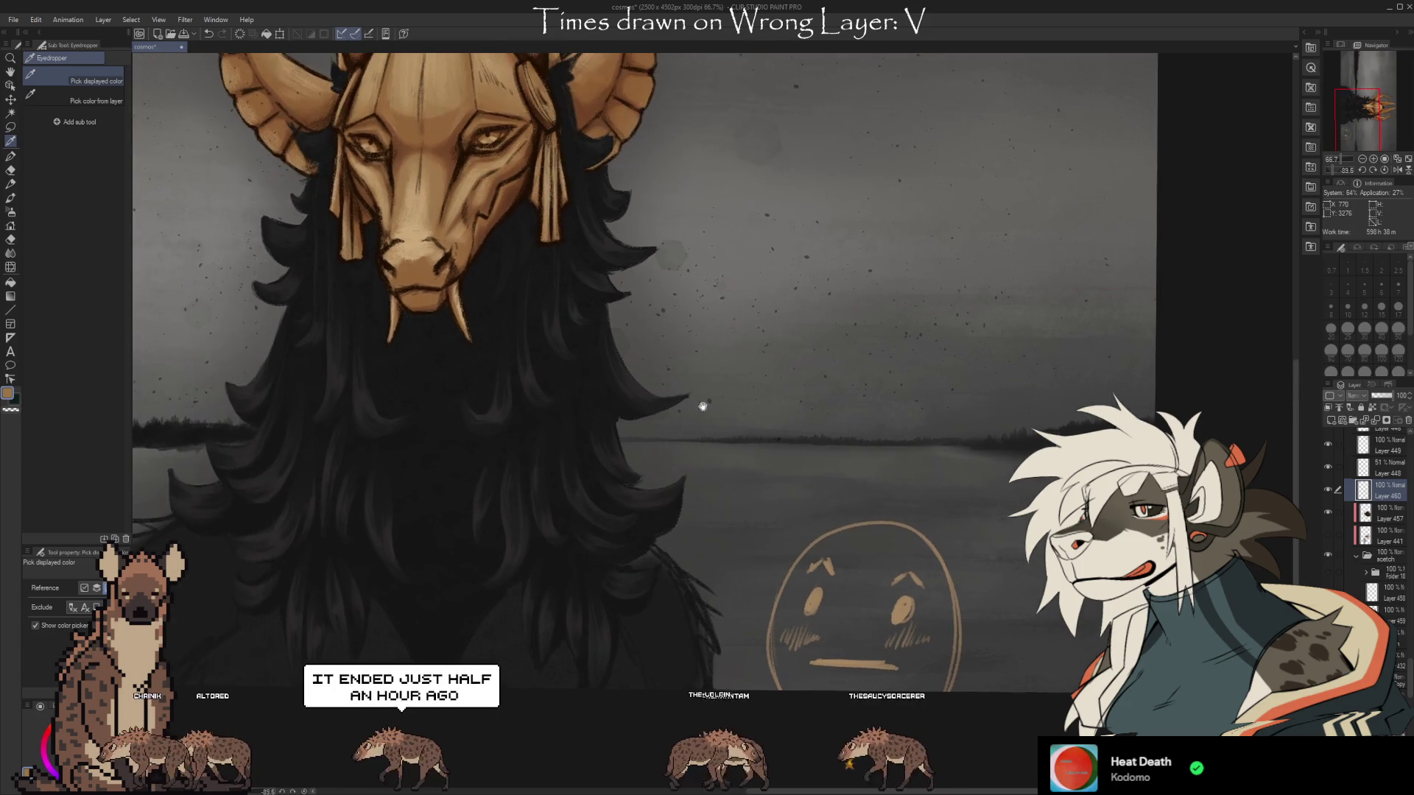
{"action": "scroll", "coordinate": [730, 414], "scroll_direction": "up", "scroll_amount": 4}
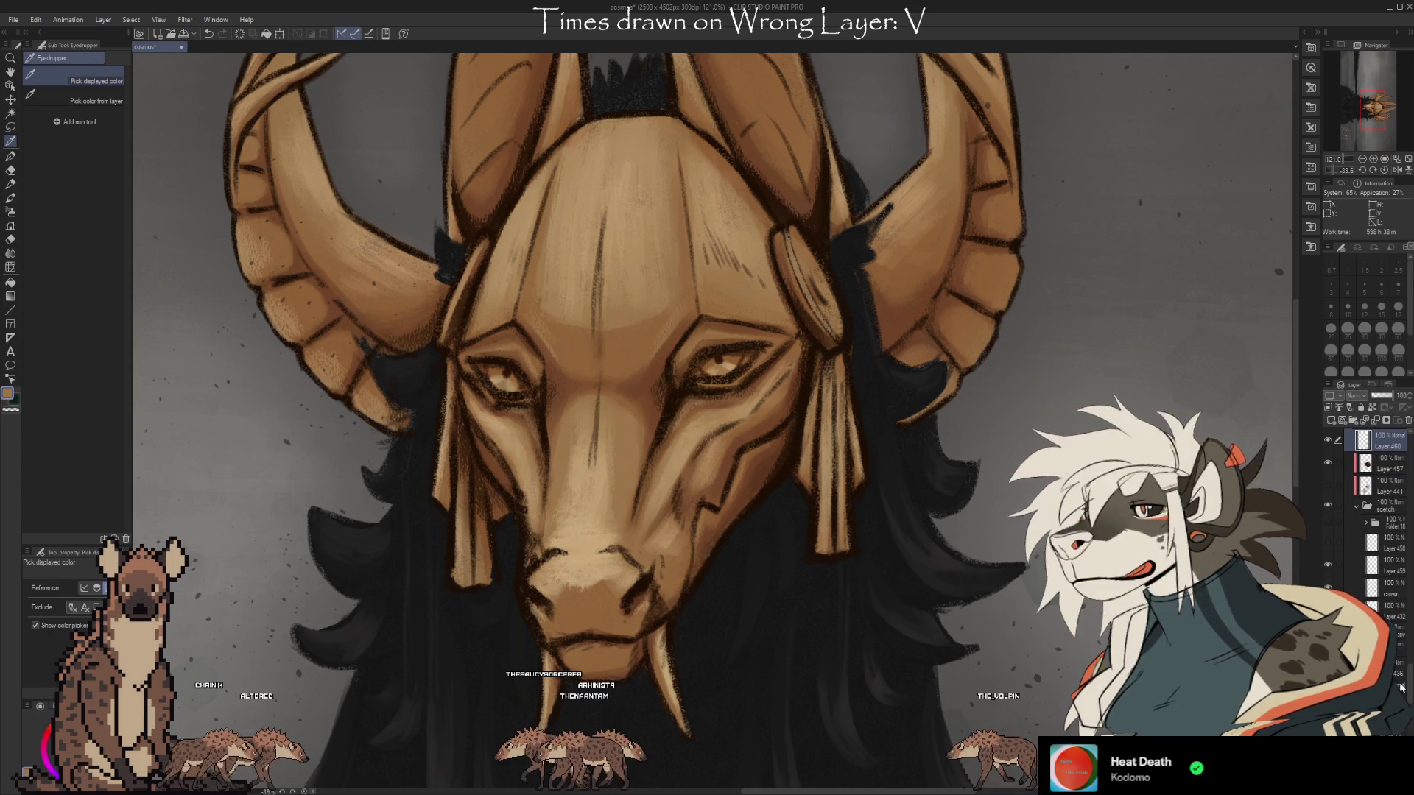
{"action": "key", "text": "ctrl+z"}
Restore the face line art, select the layer beneath it, then use the Kneaded eraser and return to the brush.
{"action": "key", "text": "ctrl+y"}
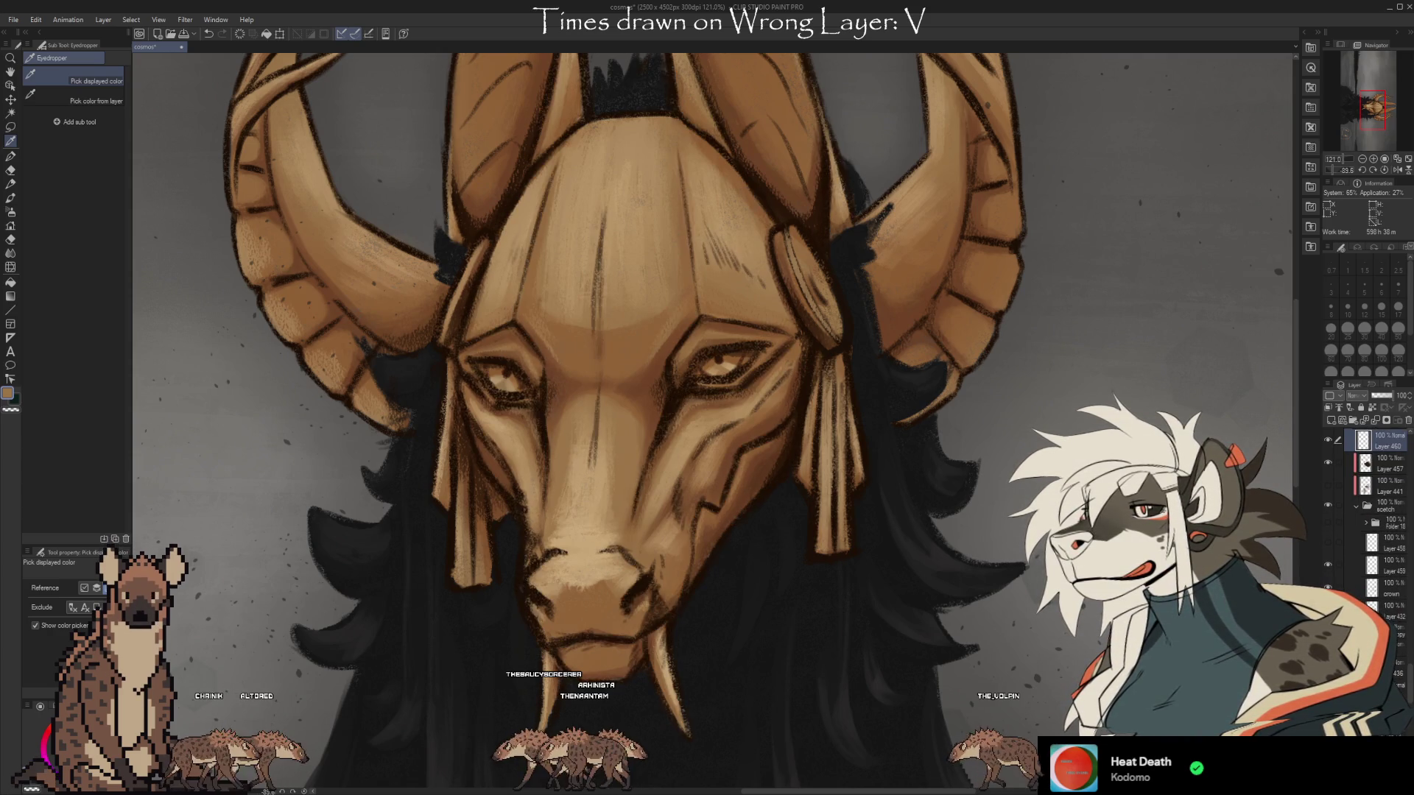
{"action": "left_click", "coordinate": [1384, 610]}
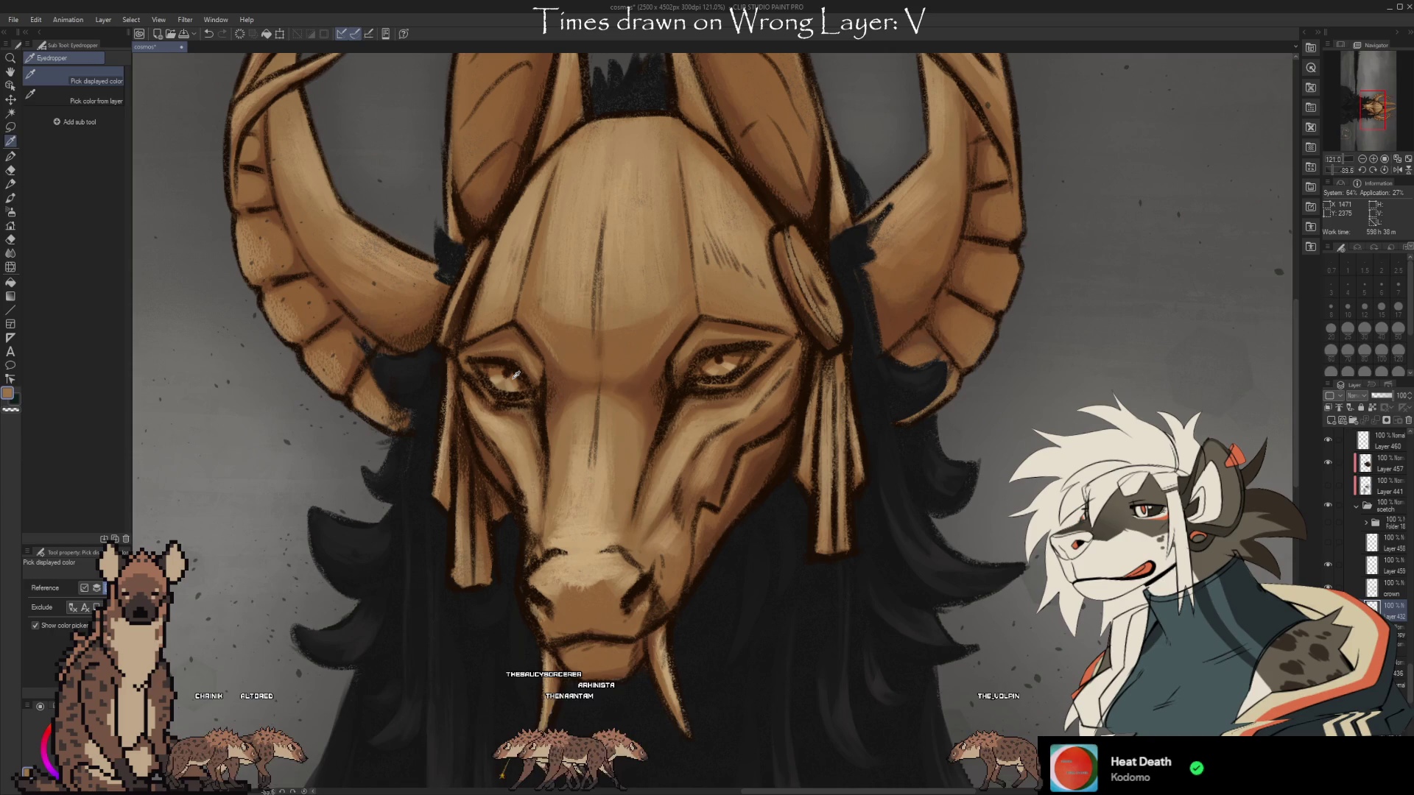
{"action": "key", "text": "e"}
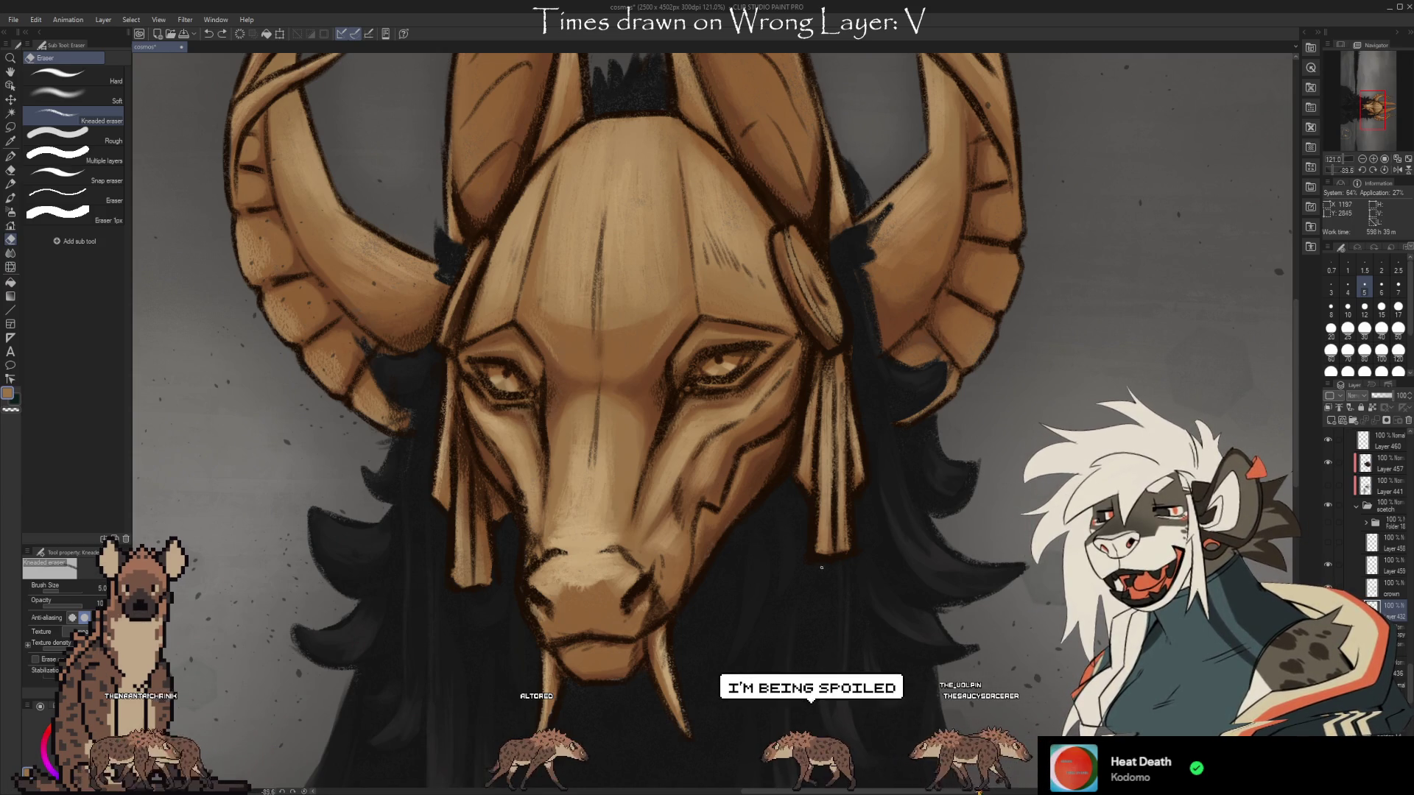
{"action": "key", "text": "b"}
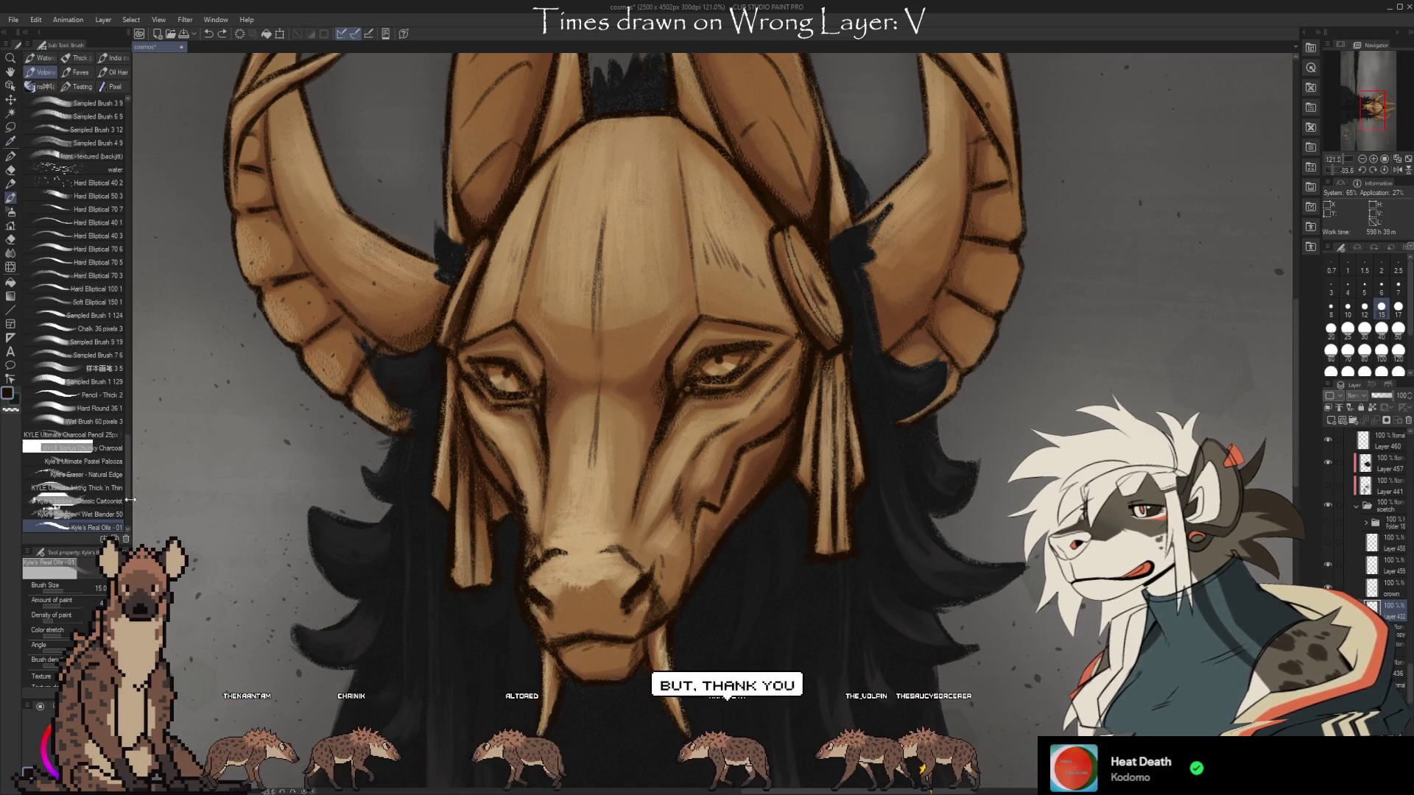
Move the oil brush up the sub tool list and select the Faves soft chalk pencil <3 at size 7.
{"action": "mouse_move", "coordinate": [82, 524]}
{"action": "left_mouse_down"}
{"action": "mouse_move", "coordinate": [103, 308]}
{"action": "mouse_move", "coordinate": [80, 86]}
{"action": "left_mouse_up"}
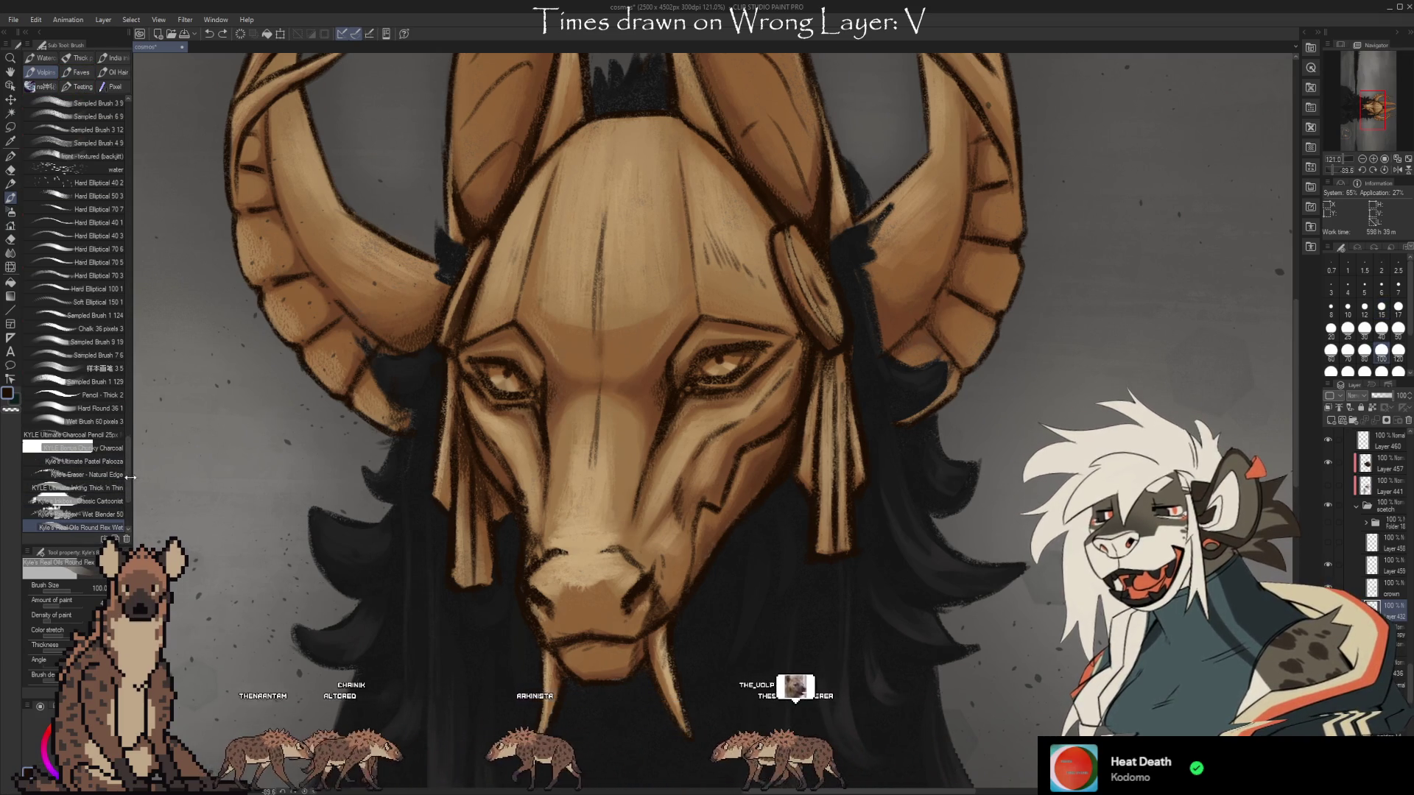
{"action": "key", "text": "b"}
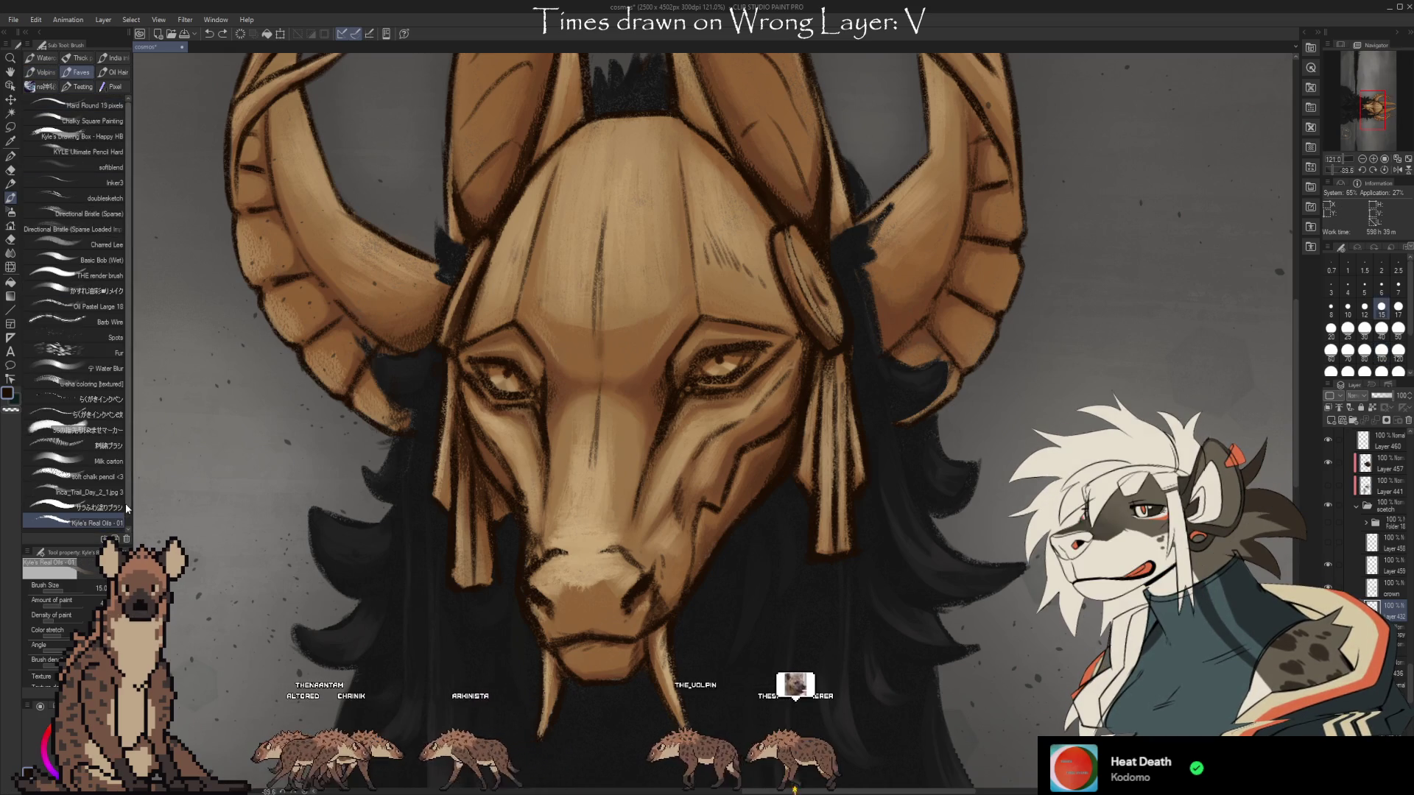
{"action": "left_click", "coordinate": [103, 477]}
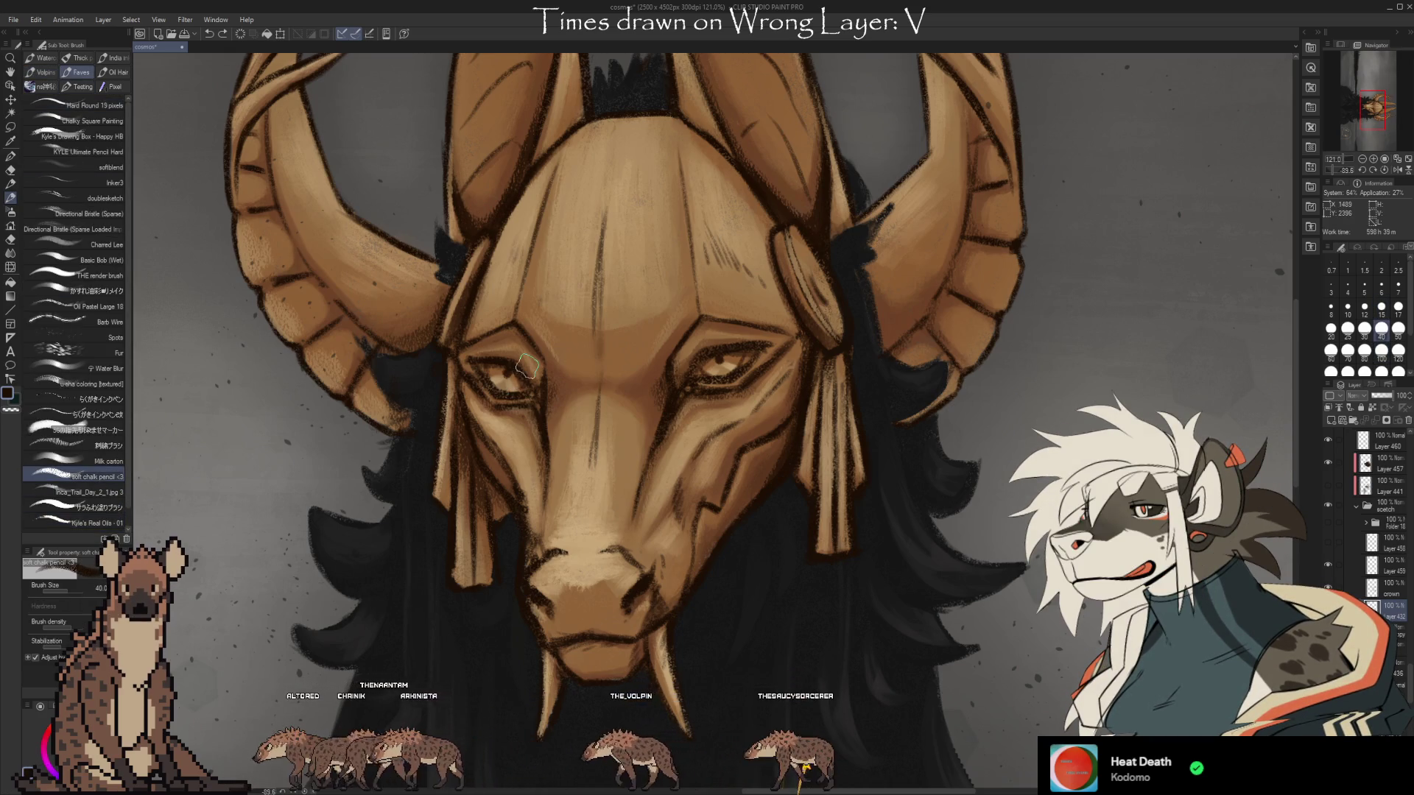
{"action": "key", "text": "bracketleft"}
{"action": "key", "text": "bracketleft"}
{"action": "key", "text": "bracketleft"}
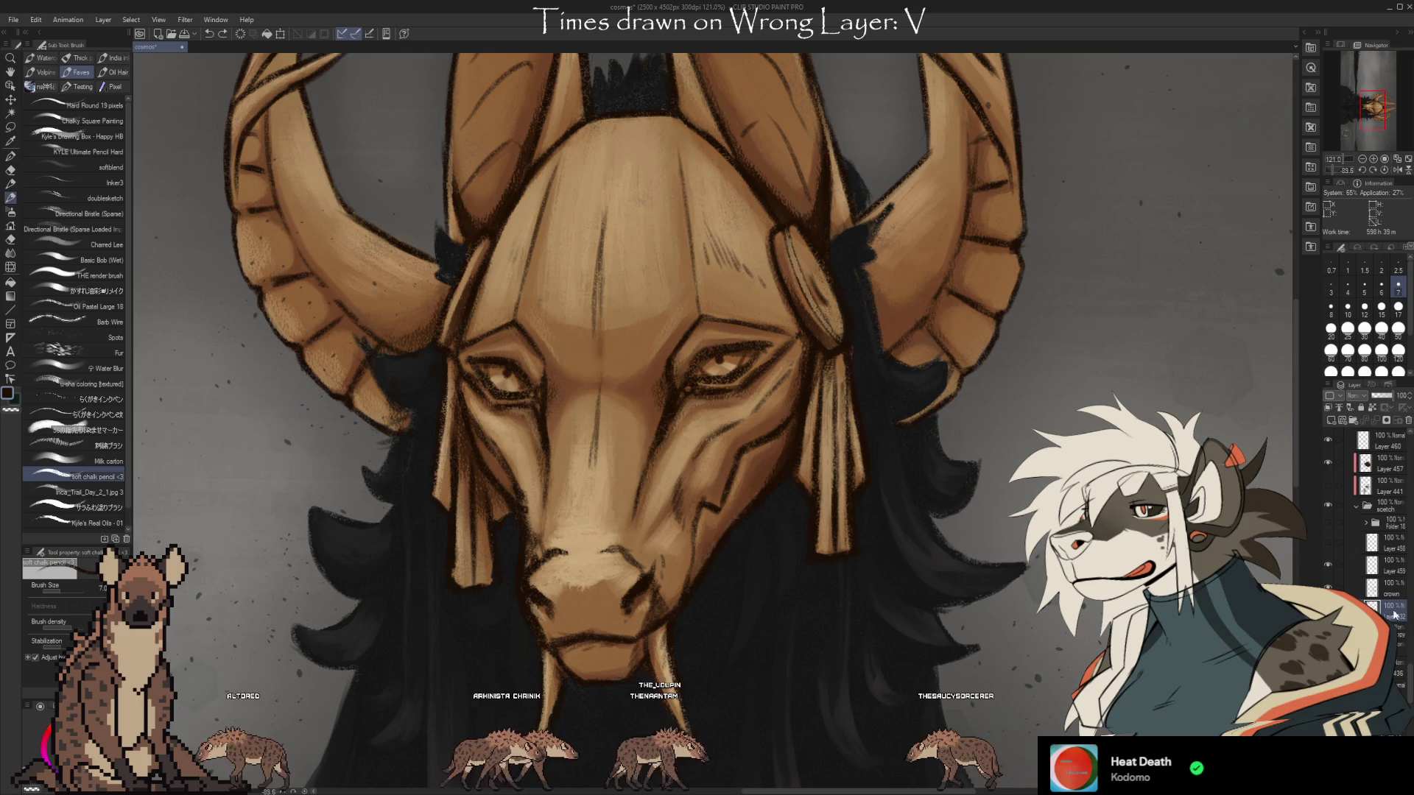
{"action": "scroll", "coordinate": [1410, 665], "scroll_direction": "down", "scroll_amount": 5}
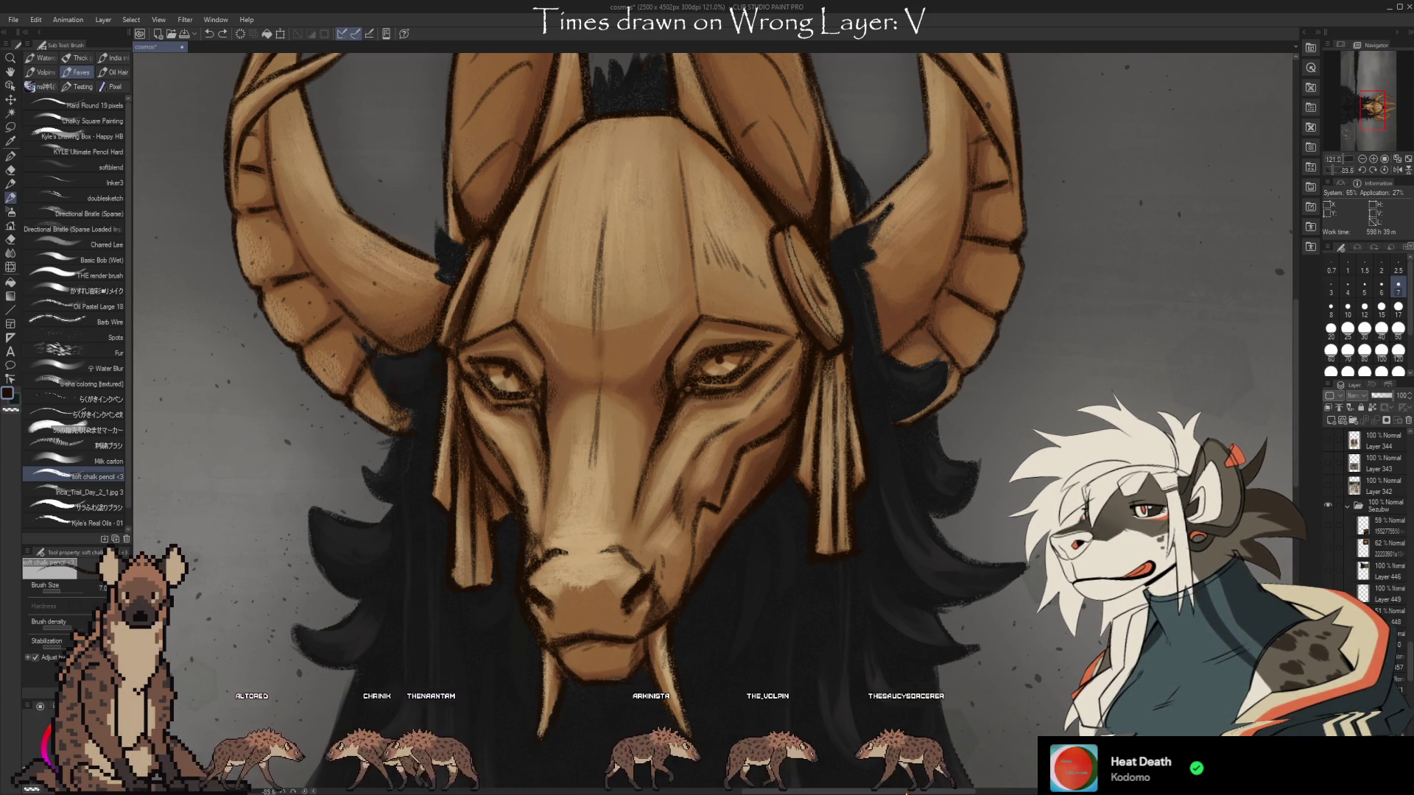
{"action": "scroll", "coordinate": [694, 325], "scroll_direction": "down", "scroll_amount": 10}
{"action": "scroll", "coordinate": [719, 369], "scroll_direction": "up", "scroll_amount": 10}
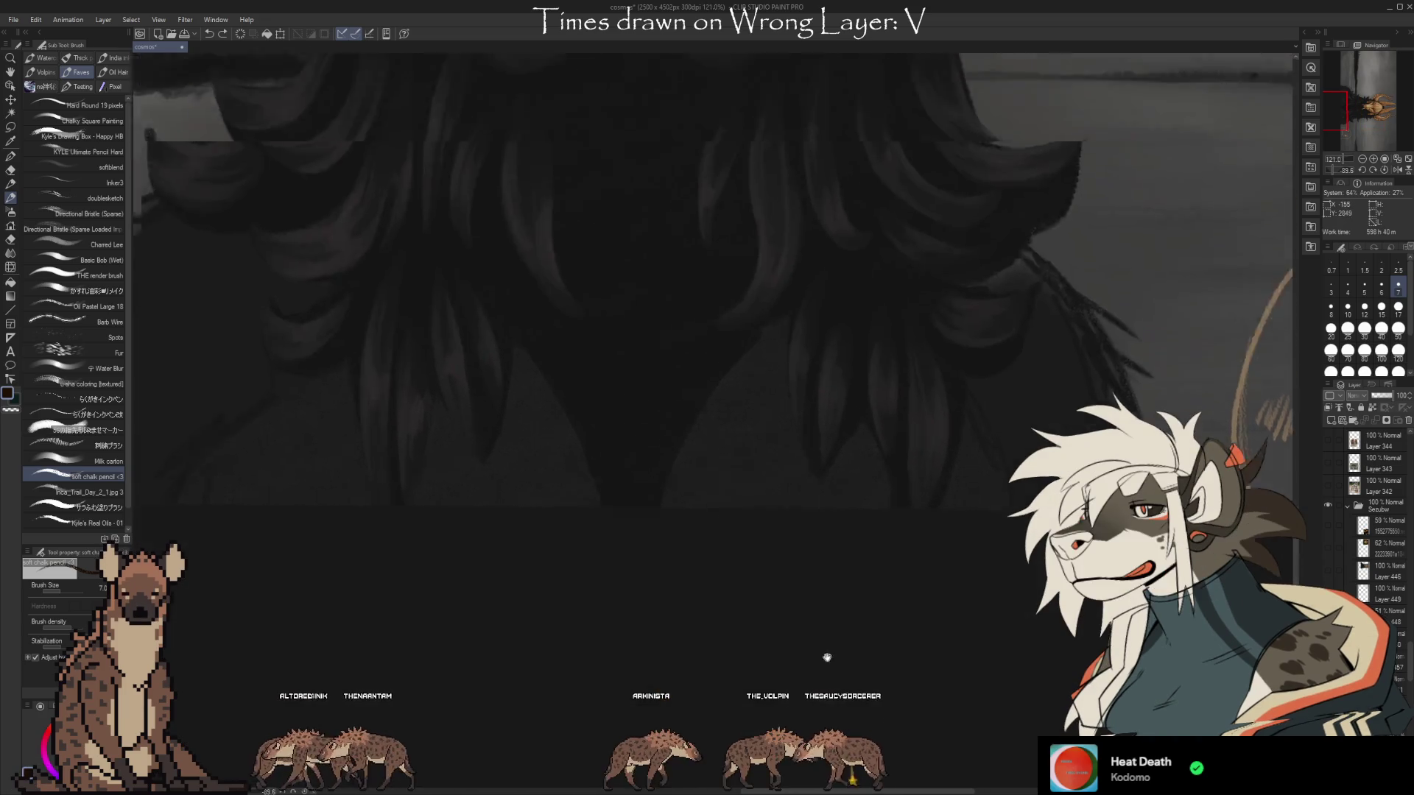
{"action": "scroll", "coordinate": [824, 393], "scroll_direction": "up", "scroll_amount": 8}
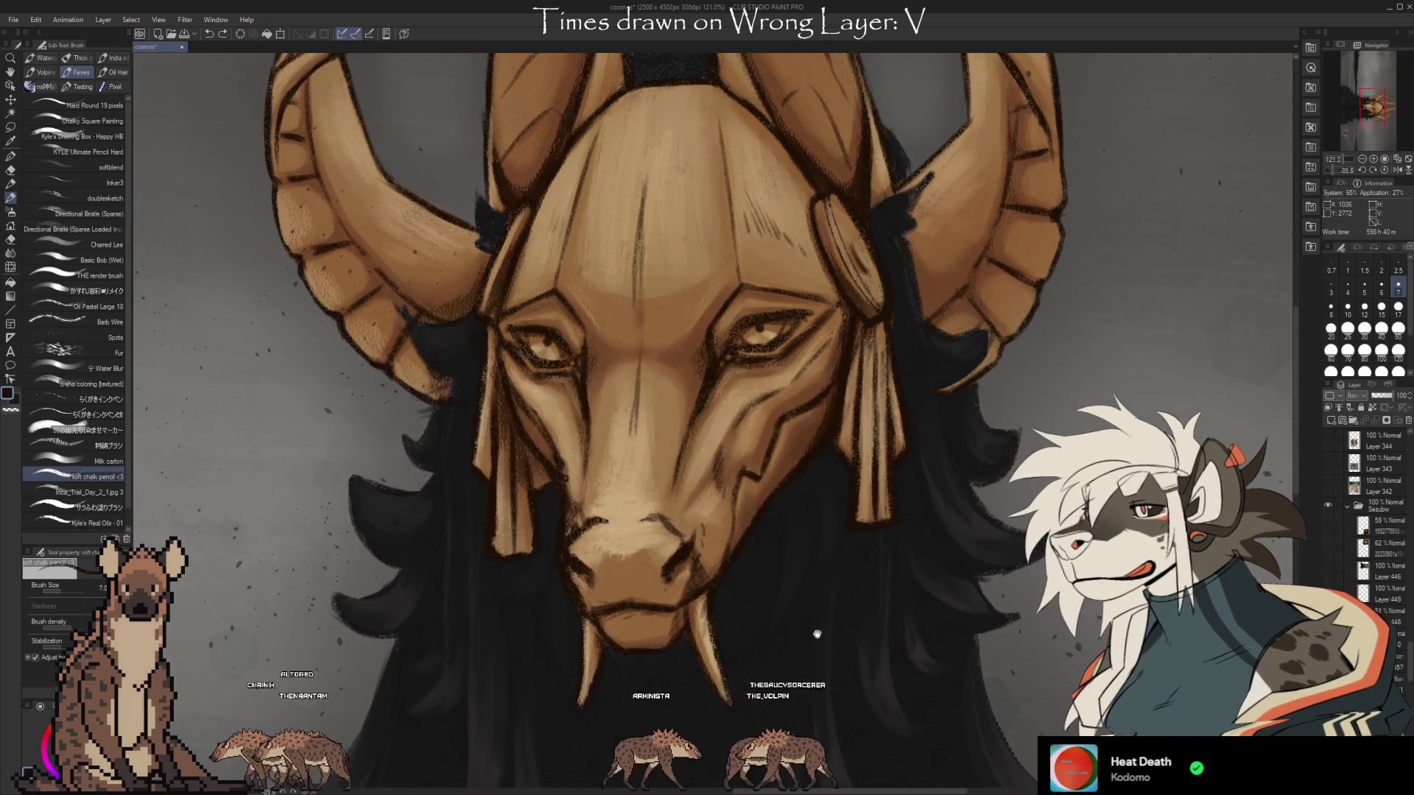
{"action": "scroll", "coordinate": [782, 564], "scroll_direction": "down", "scroll_amount": 1}
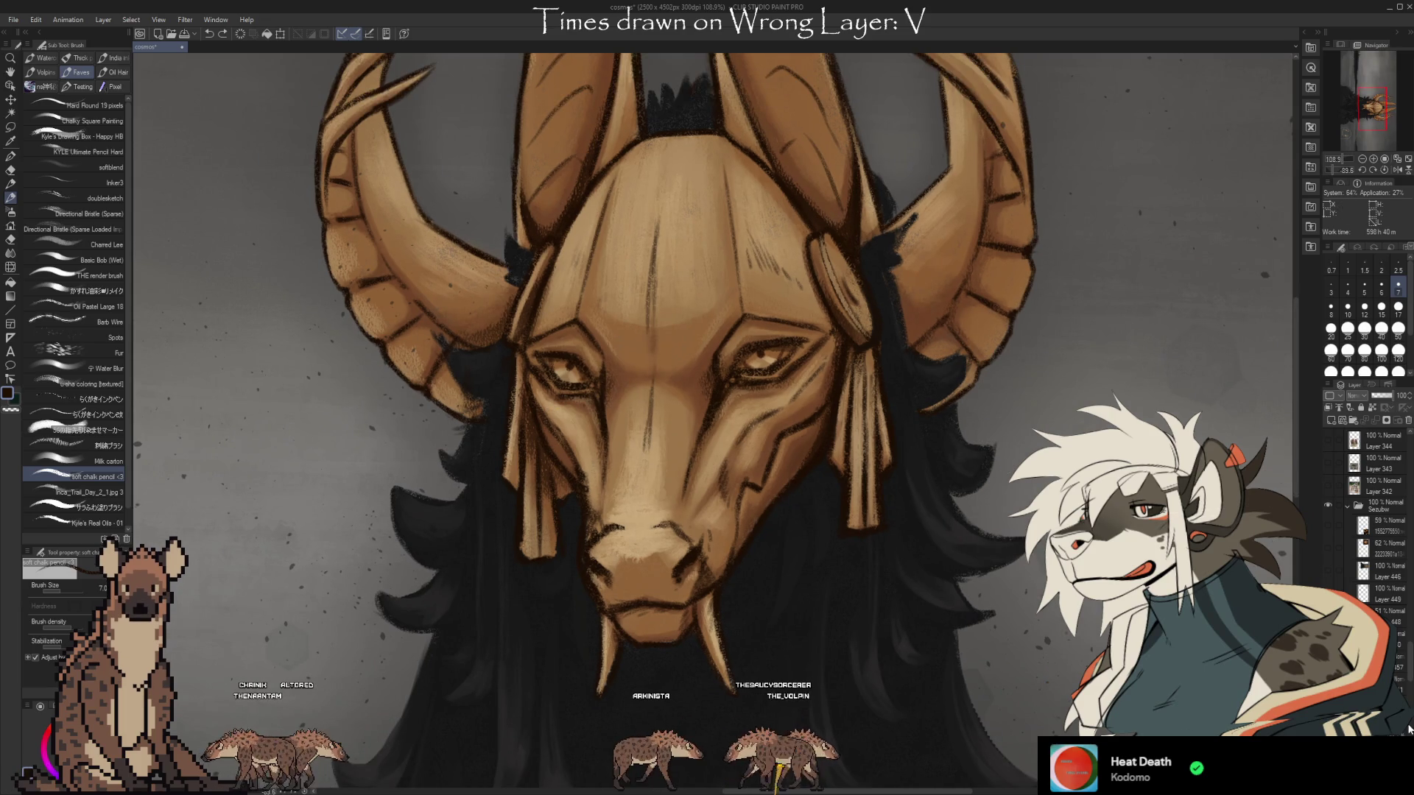
{"action": "scroll", "coordinate": [1385, 589], "scroll_direction": "down", "scroll_amount": 3}
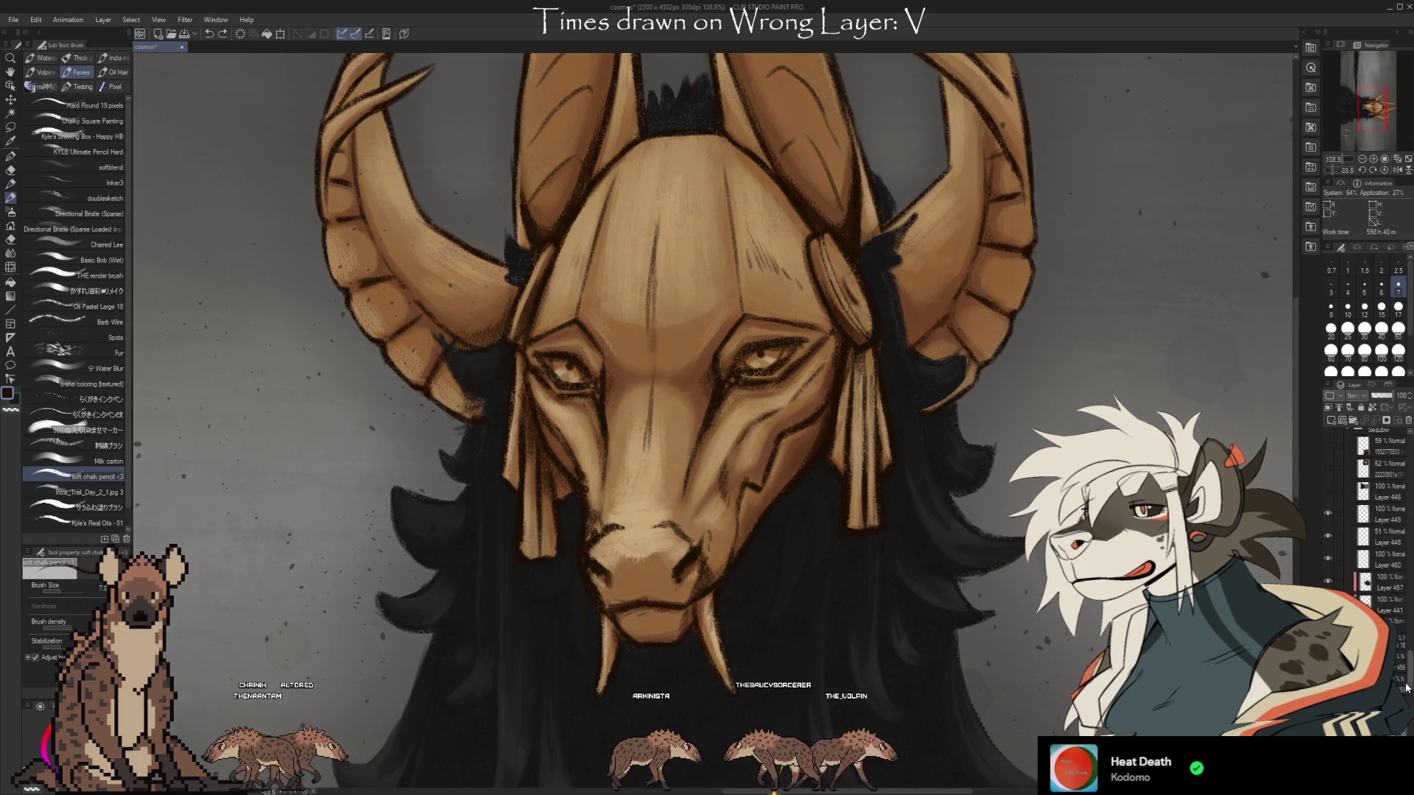